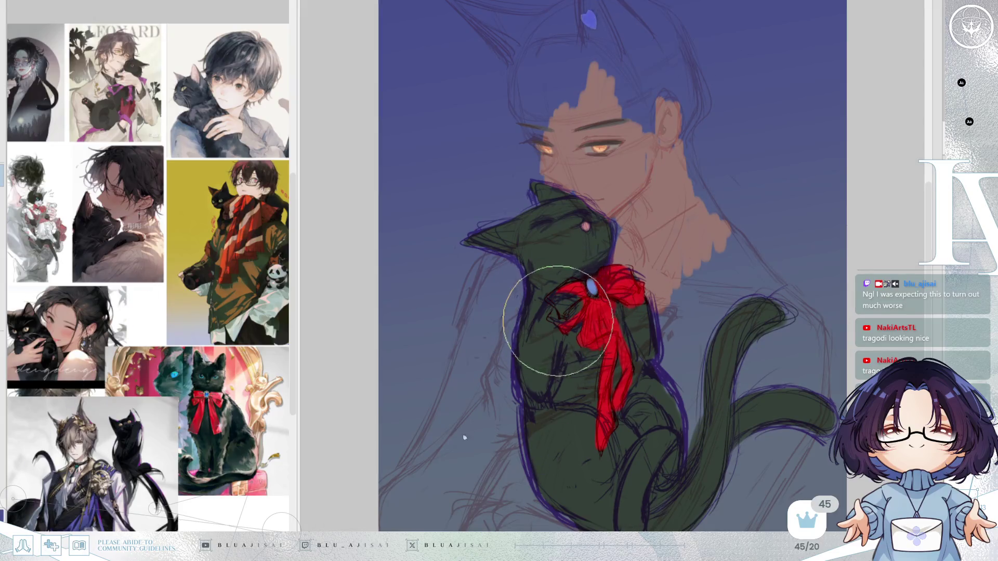
# Paint dark outlines on the bow's right loop and outline the blue gem with a highlight.
pyautogui.moveTo(628, 284)
pyautogui.mouseDown()
pyautogui.moveTo(624, 272)
pyautogui.moveTo(607, 290)
pyautogui.moveTo(637, 292)
pyautogui.mouseUp()
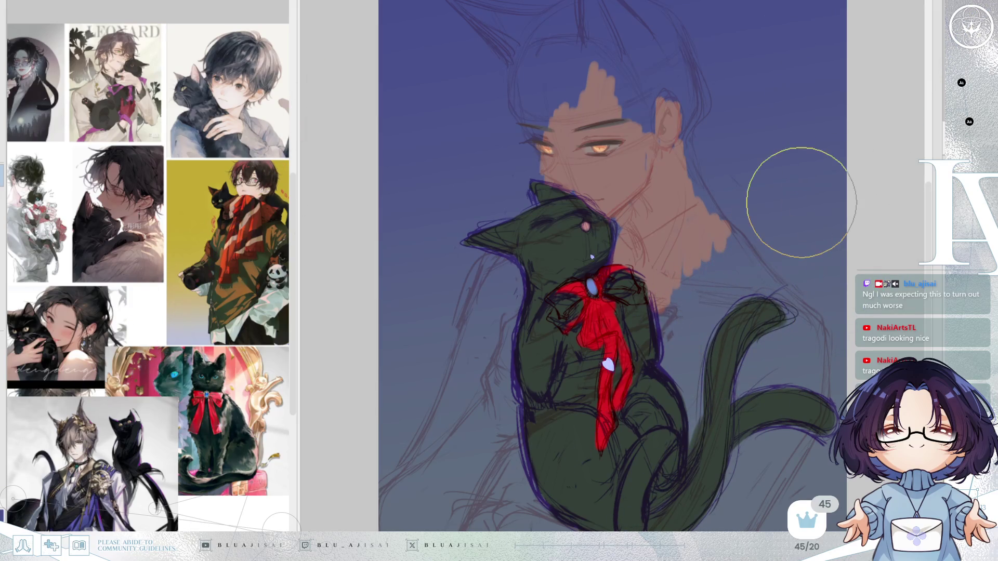
pyautogui.moveTo(595, 281); pyautogui.dragTo(593, 288)
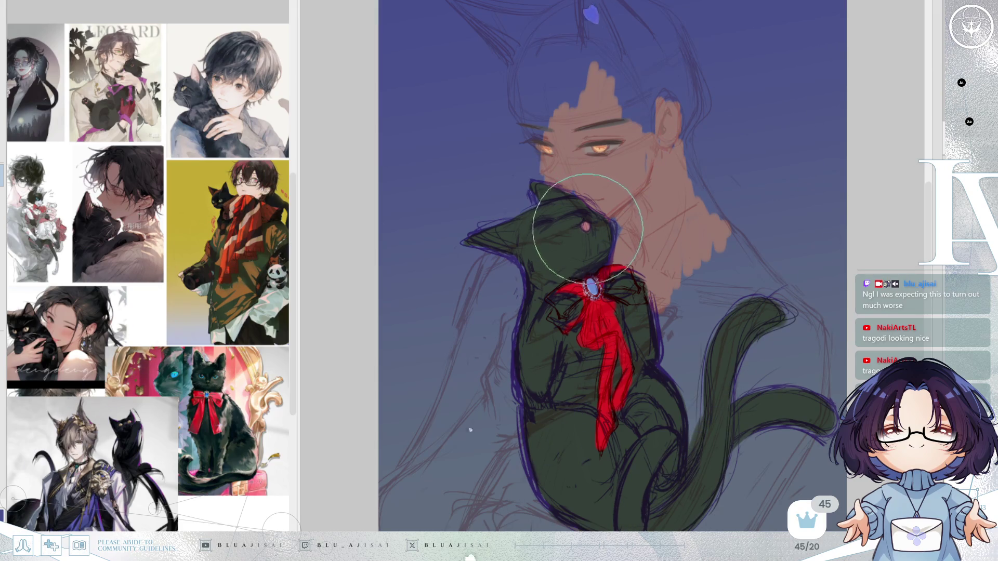
# Darken the cat's head with dark strokes and dot on a pink nose using a smaller brush.
pyautogui.moveTo(629, 223); pyautogui.dragTo(582, 231)
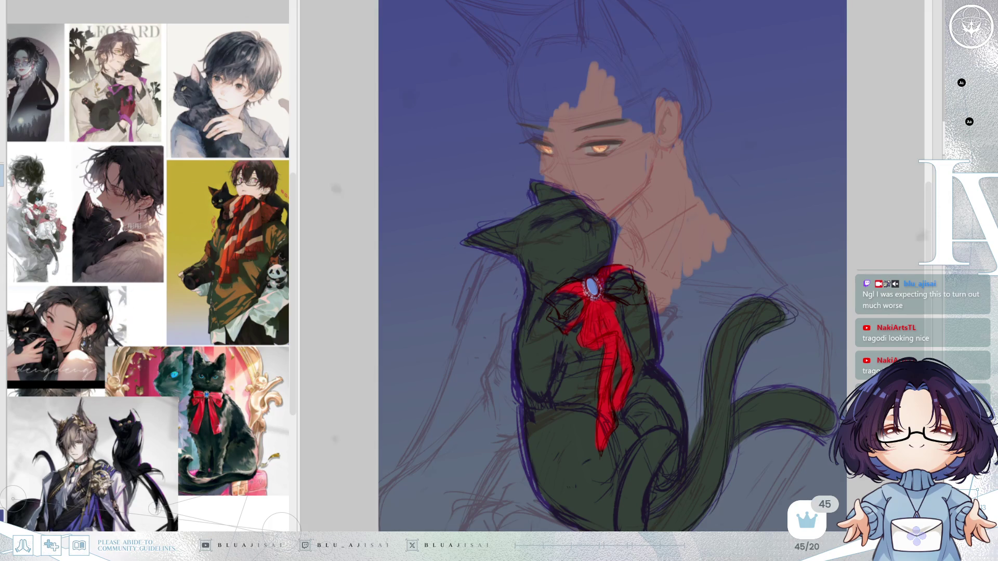
pyautogui.click(586, 225)
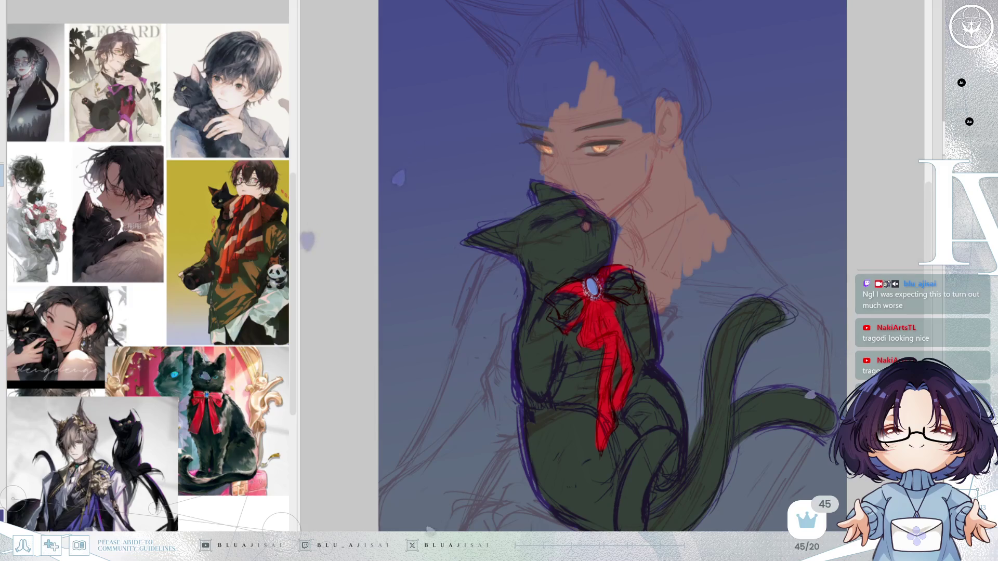
pyautogui.press('[')
pyautogui.press('[')
pyautogui.press('[')
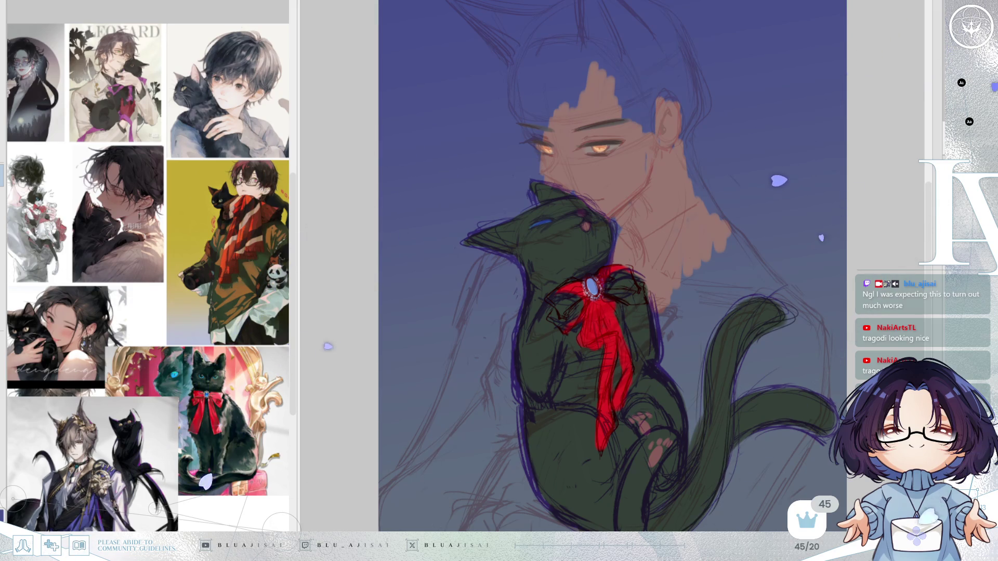
pyautogui.scroll(-3, 612, 266)
# Zoom back in, enlarge the brush, and reveal the dark red sketch lines over body and hair.
pyautogui.scroll(2, 612, 266)
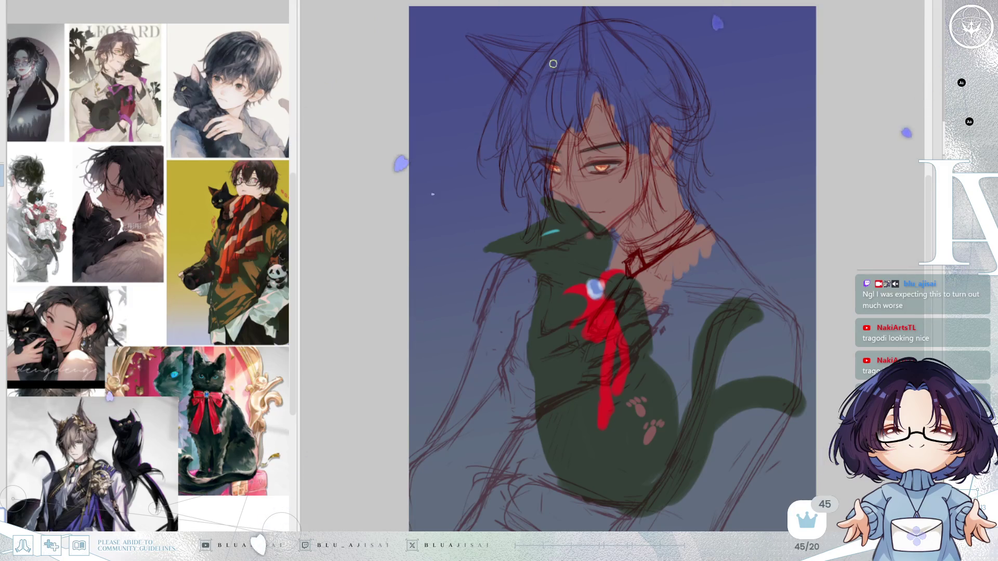
pyautogui.press(']')
pyautogui.press(']')
pyautogui.press(']')
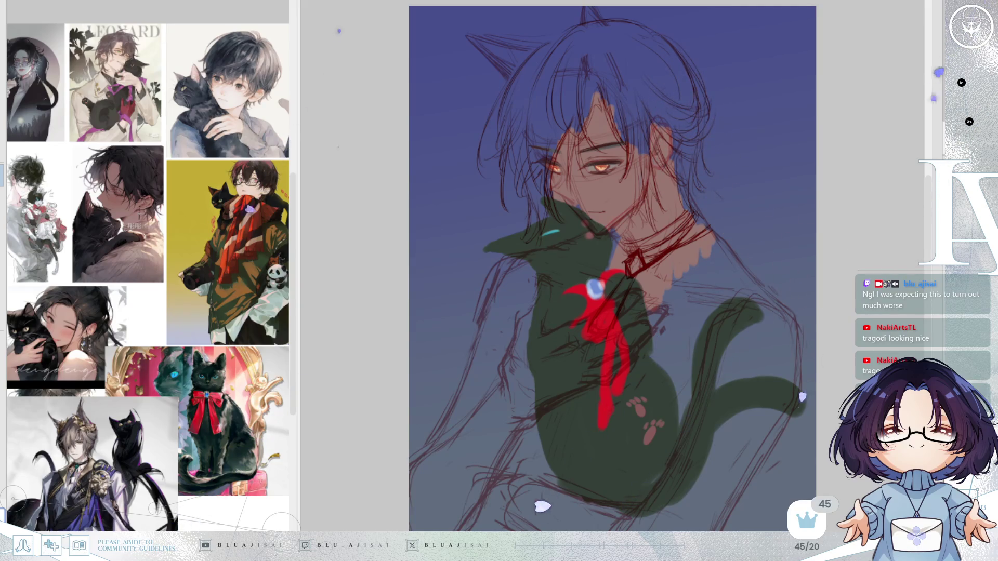
pyautogui.hotkey('ctrl', 'z')
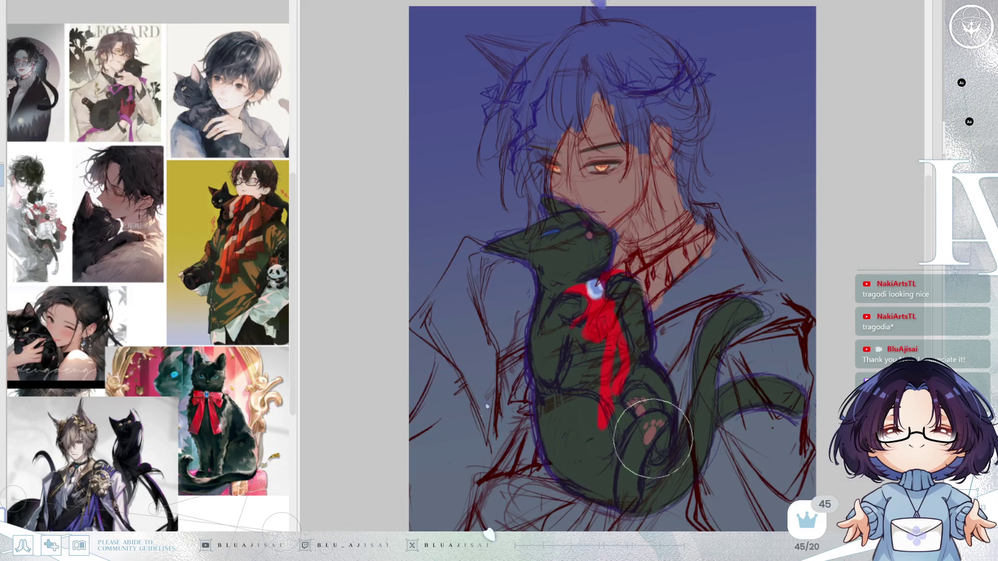
# Extend the red ribbon on the chest and block in a skin-coloured hand on the cat's side.
pyautogui.moveTo(613, 282); pyautogui.dragTo(598, 306)
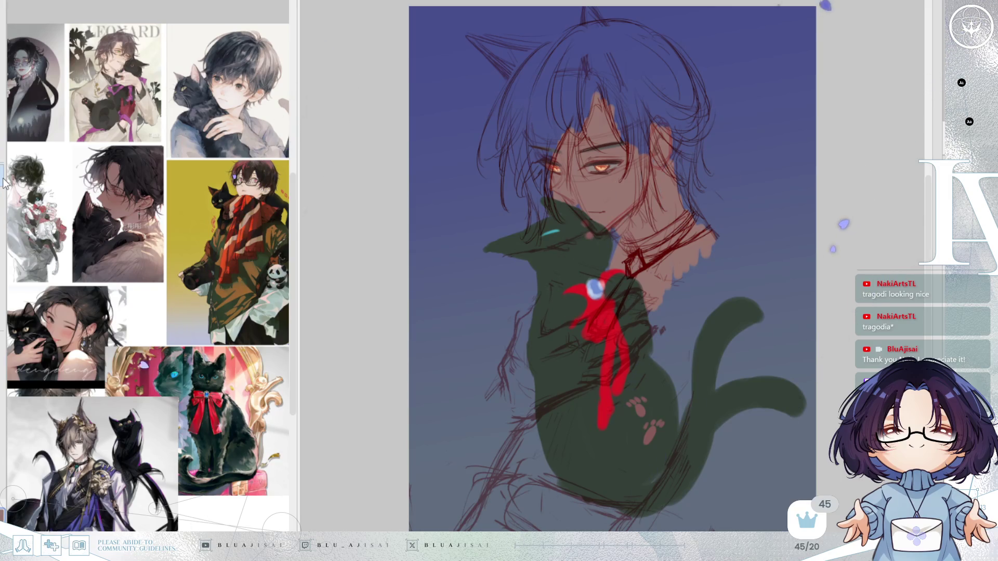
pyautogui.moveTo(542, 284)
pyautogui.mouseDown()
pyautogui.moveTo(520, 332)
pyautogui.moveTo(520, 319)
pyautogui.moveTo(503, 382)
pyautogui.mouseUp()
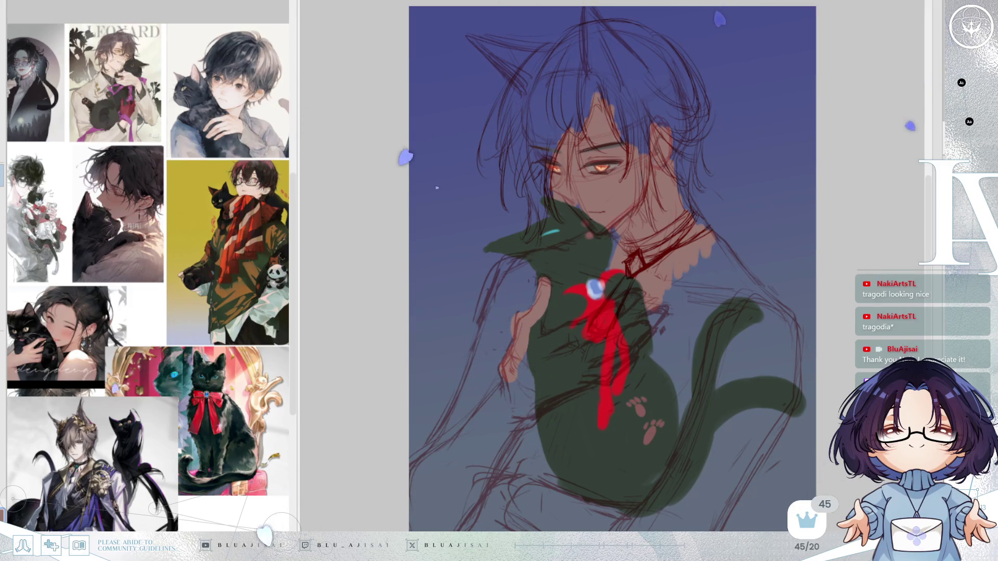
pyautogui.moveTo(524, 309); pyautogui.dragTo(512, 354)
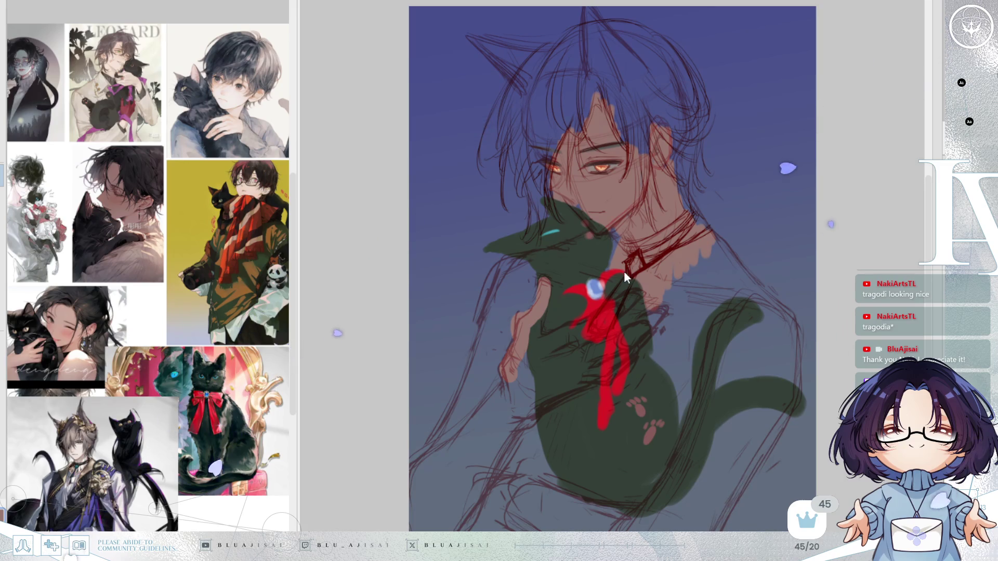
# Undo the lower hand, repaint it as a thinner reaching arm, and cover its purple marks.
pyautogui.hotkey('ctrl', 'z')
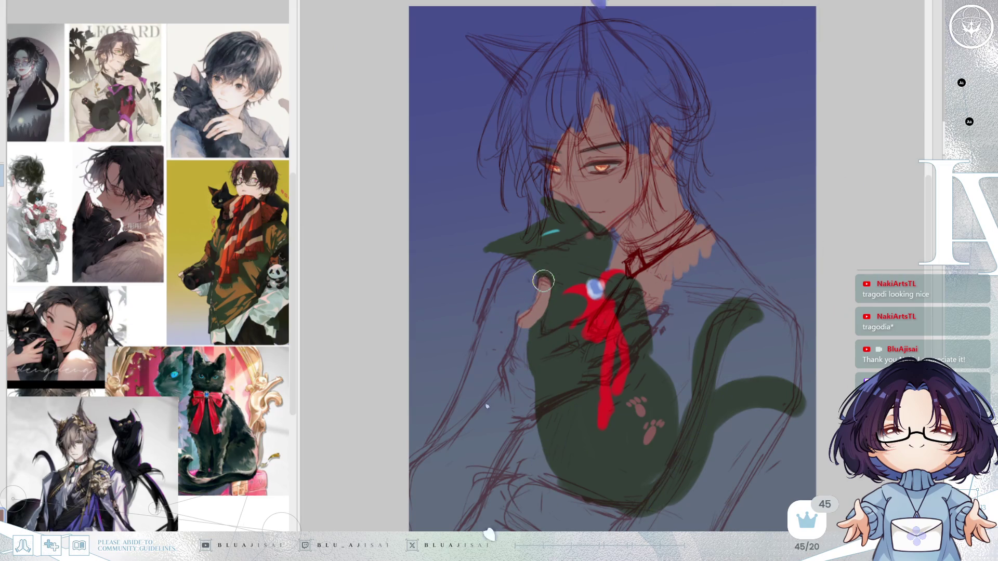
pyautogui.moveTo(533, 336)
pyautogui.mouseDown()
pyautogui.moveTo(534, 311)
pyautogui.moveTo(517, 337)
pyautogui.moveTo(508, 388)
pyautogui.moveTo(508, 370)
pyautogui.moveTo(517, 370)
pyautogui.moveTo(507, 417)
pyautogui.moveTo(536, 411)
pyautogui.moveTo(535, 323)
pyautogui.moveTo(542, 345)
pyautogui.moveTo(590, 326)
pyautogui.moveTo(574, 340)
pyautogui.moveTo(624, 301)
pyautogui.mouseUp()
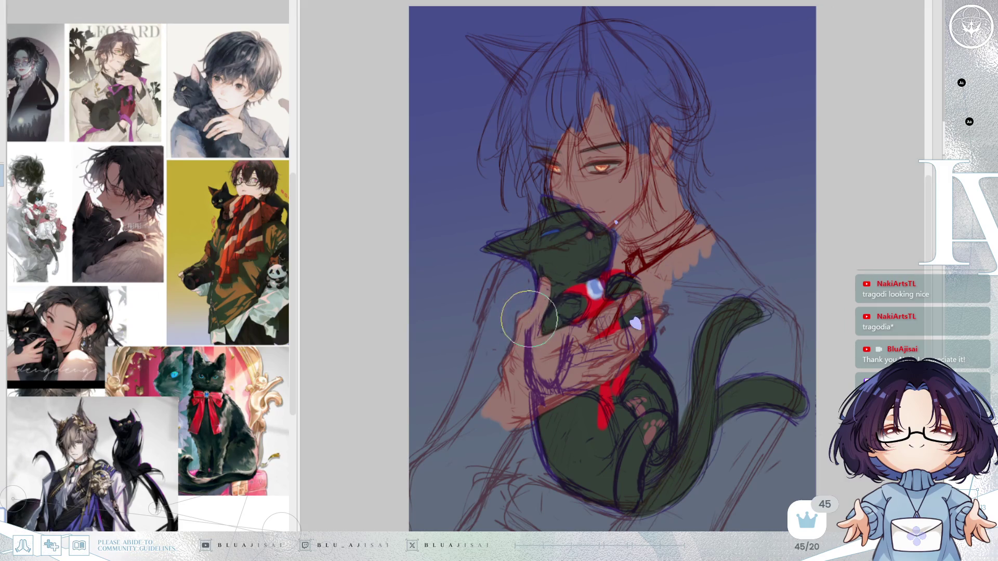
pyautogui.moveTo(530, 371)
pyautogui.mouseDown()
pyautogui.moveTo(523, 387)
pyautogui.moveTo(555, 395)
pyautogui.moveTo(571, 337)
pyautogui.moveTo(652, 295)
pyautogui.moveTo(608, 303)
pyautogui.moveTo(650, 322)
pyautogui.moveTo(631, 347)
pyautogui.moveTo(592, 343)
pyautogui.moveTo(584, 367)
pyautogui.moveTo(624, 354)
pyautogui.moveTo(516, 424)
pyautogui.moveTo(583, 379)
pyautogui.mouseUp()
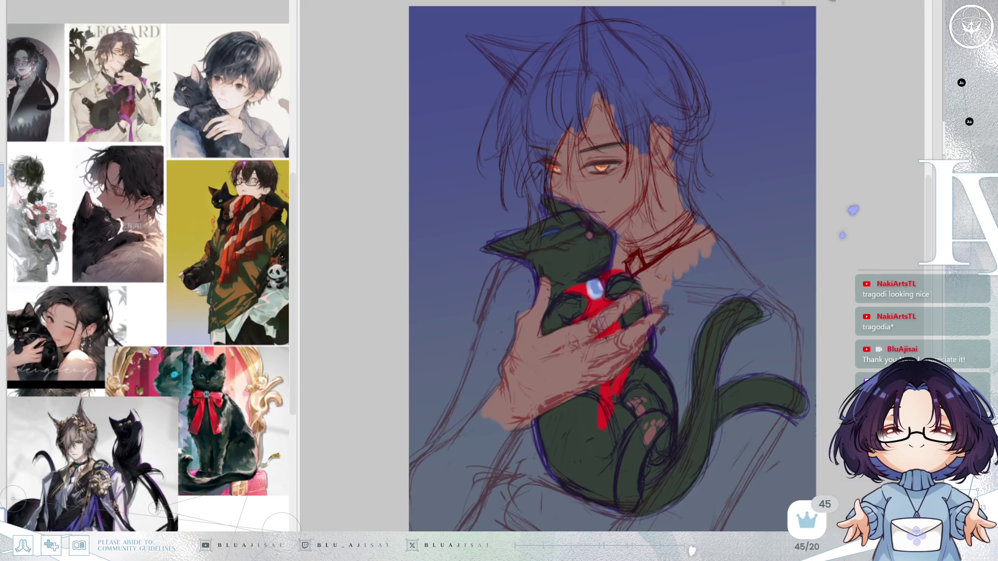
# Delete the stray sketch lines around the figure and tail.
pyautogui.press('Delete')
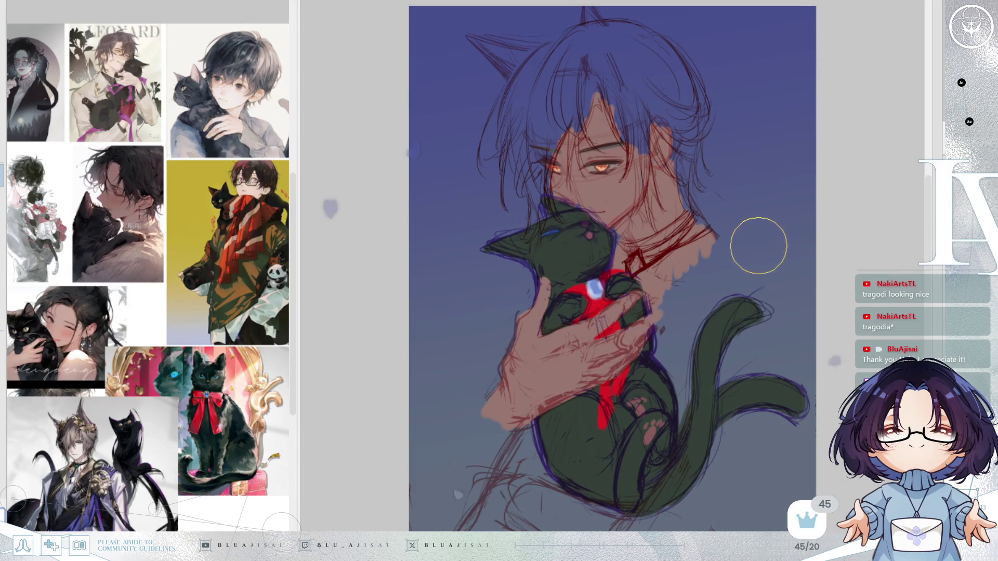
pyautogui.scroll(-5, 758, 245)
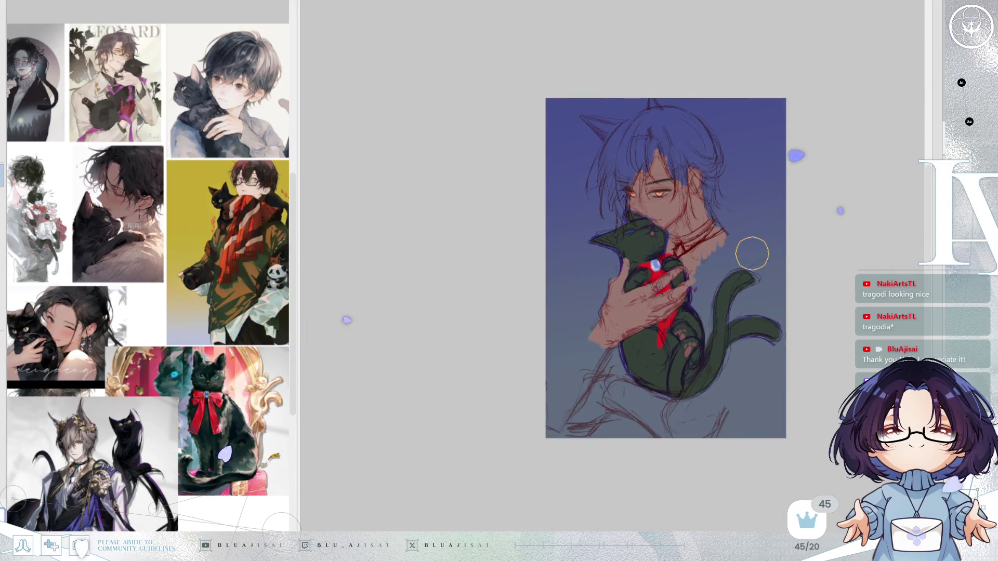
# Reveal the dark linework around the bow, zoom in, and touch up the red ribbon near the knot.
pyautogui.scroll(2, 752, 254)
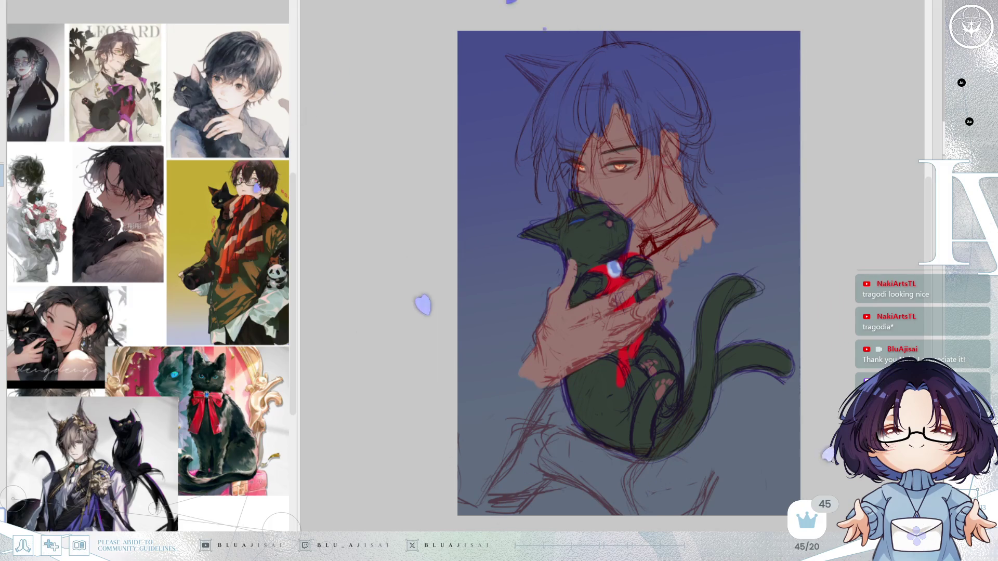
pyautogui.hotkey('ctrl', 'z')
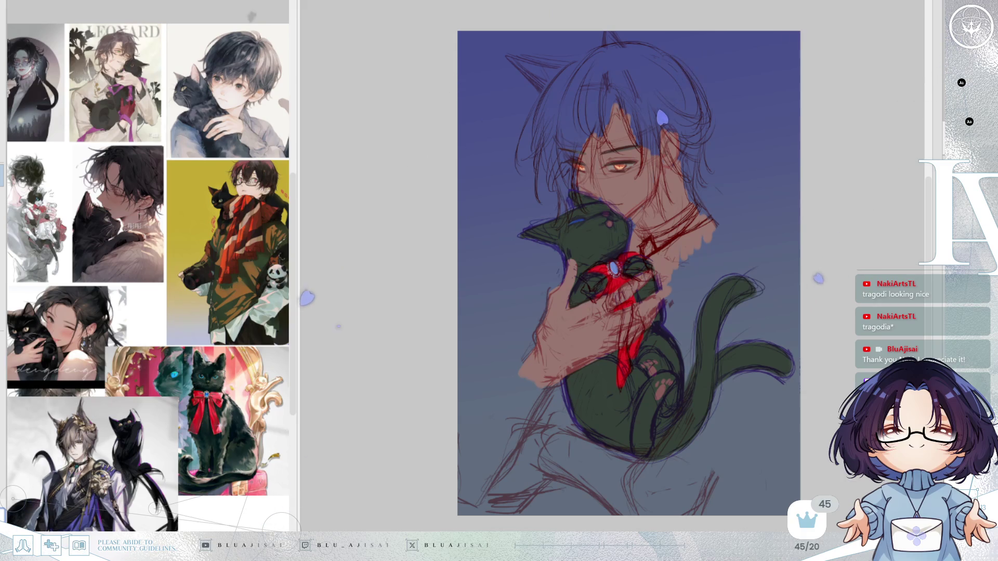
pyautogui.hotkey('ctrl', '+')
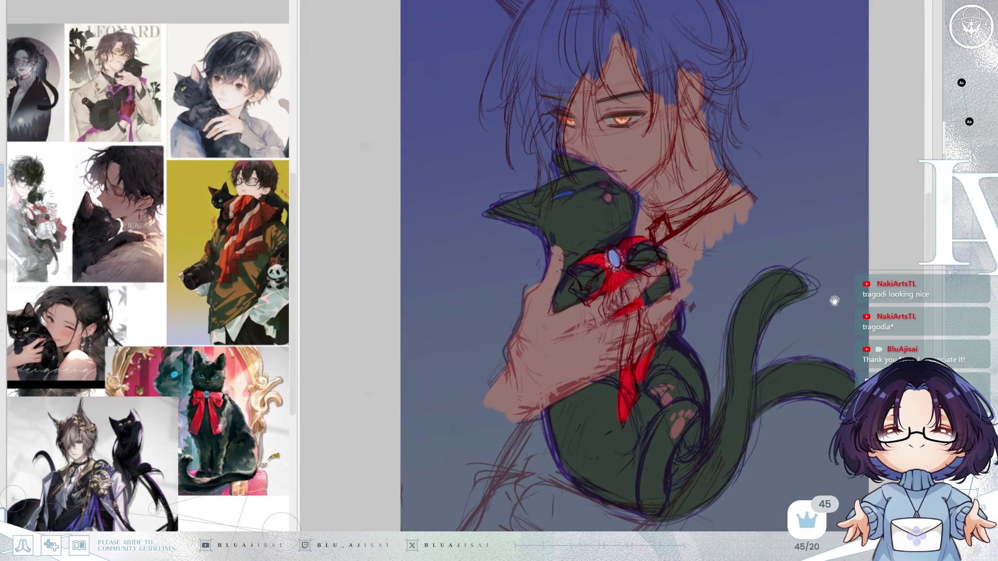
pyautogui.moveTo(835, 300); pyautogui.dragTo(817, 305)
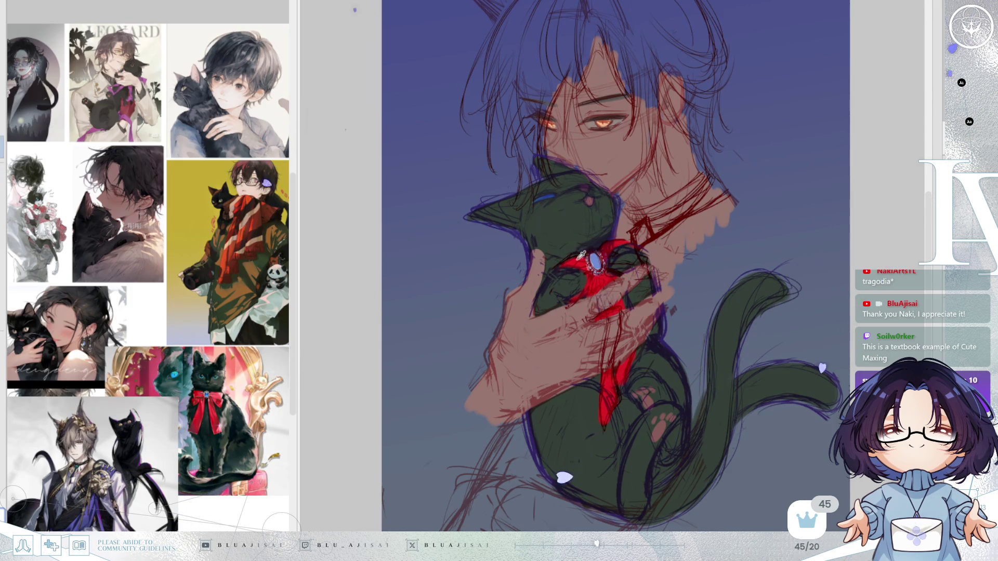
pyautogui.moveTo(615, 323); pyautogui.dragTo(608, 352)
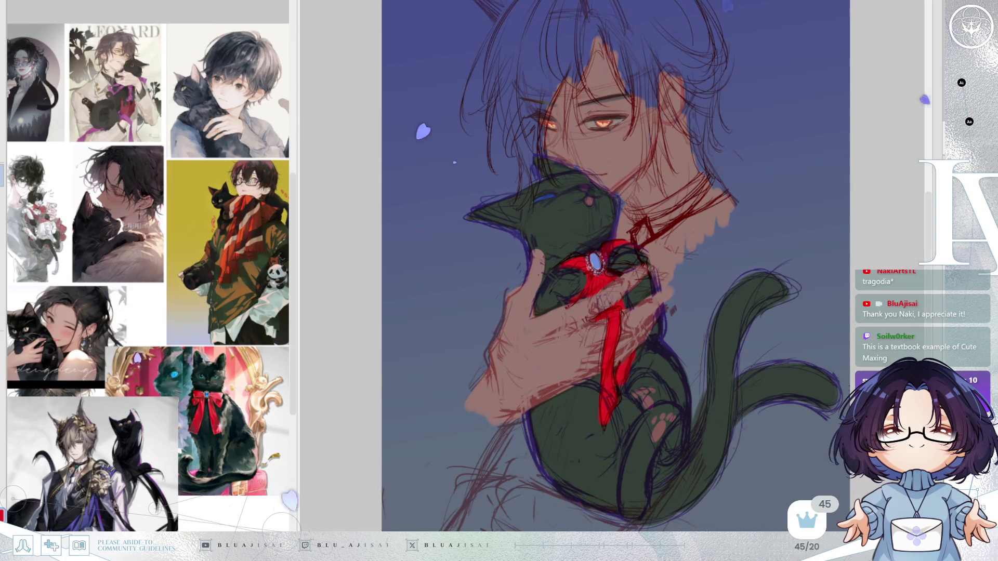
pyautogui.moveTo(825, 289); pyautogui.dragTo(827, 330)
# Bring the laurel-wreath cat-boy reference into view and lower the canvas to the head's top.
pyautogui.moveTo(156, 260); pyautogui.dragTo(215, 240)
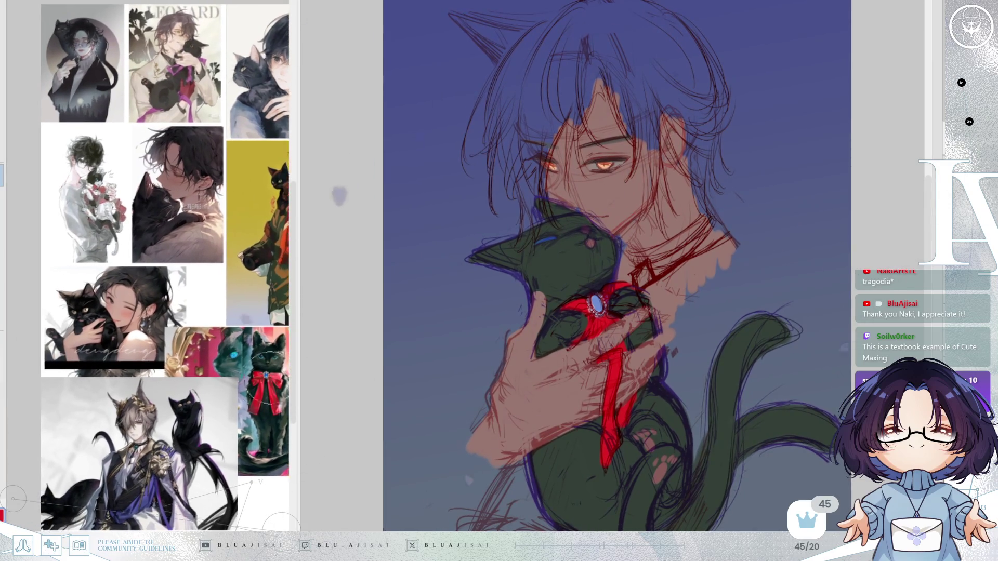
pyautogui.scroll(5, 99, 478)
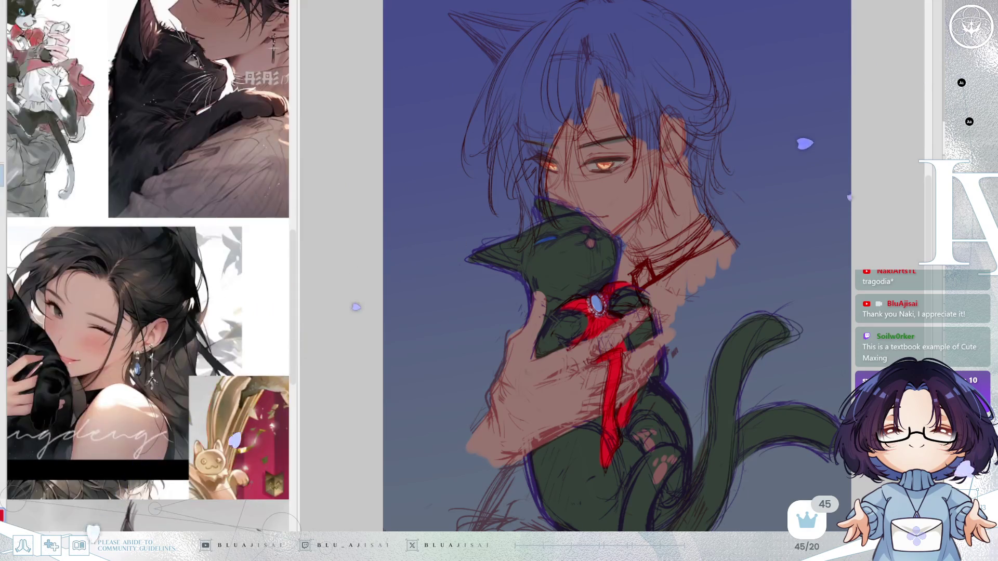
pyautogui.moveTo(169, 437); pyautogui.dragTo(166, 363)
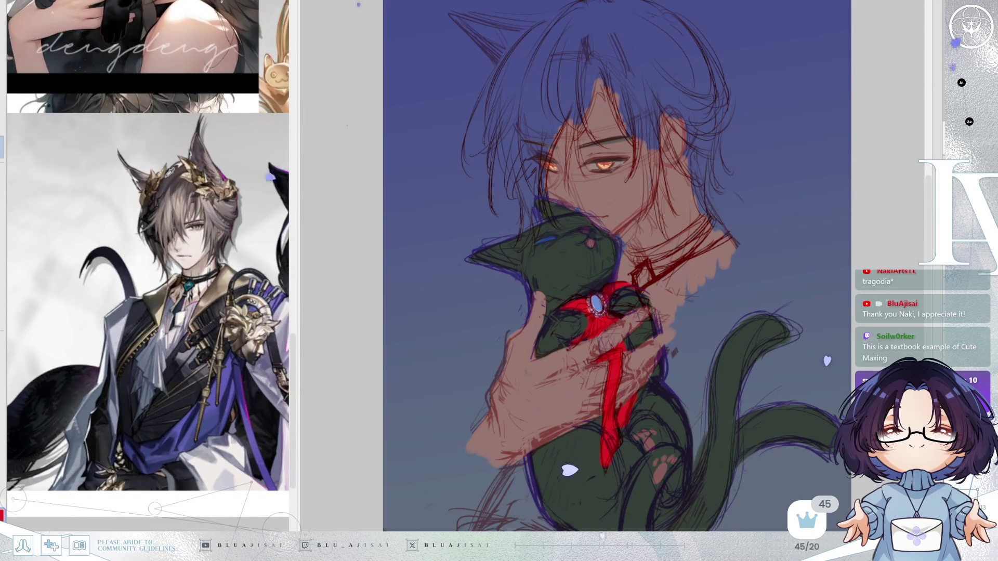
pyautogui.moveTo(738, 125); pyautogui.dragTo(794, 257)
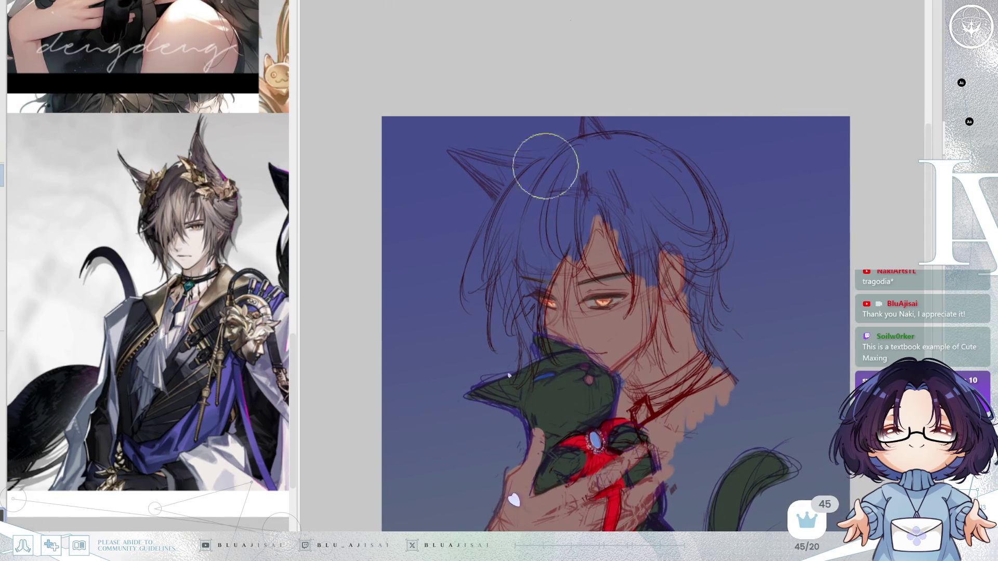
# Paint dark green along the left cat ear and down the left hair edge.
pyautogui.moveTo(540, 161)
pyautogui.mouseDown()
pyautogui.moveTo(499, 211)
pyautogui.moveTo(486, 262)
pyautogui.mouseUp()
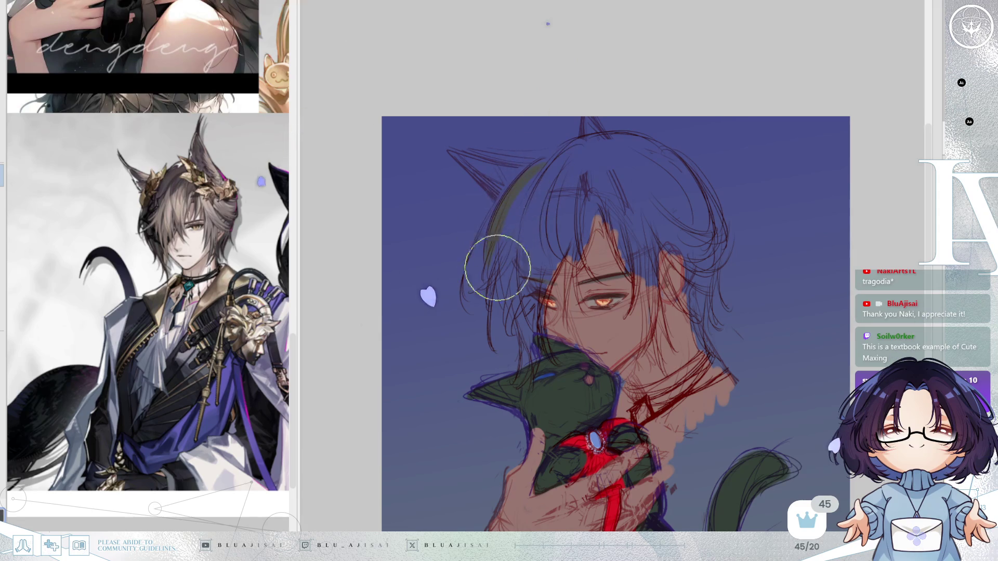
pyautogui.moveTo(501, 189); pyautogui.dragTo(463, 305)
pyautogui.moveTo(488, 260)
pyautogui.mouseDown()
pyautogui.moveTo(494, 315)
pyautogui.moveTo(485, 285)
pyautogui.moveTo(520, 218)
pyautogui.moveTo(504, 312)
pyautogui.moveTo(521, 270)
pyautogui.moveTo(508, 307)
pyautogui.mouseUp()
pyautogui.moveTo(513, 389)
pyautogui.mouseDown()
pyautogui.moveTo(541, 283)
pyautogui.moveTo(554, 347)
pyautogui.moveTo(535, 278)
pyautogui.moveTo(524, 323)
pyautogui.moveTo(508, 229)
pyautogui.moveTo(498, 235)
pyautogui.mouseUp()
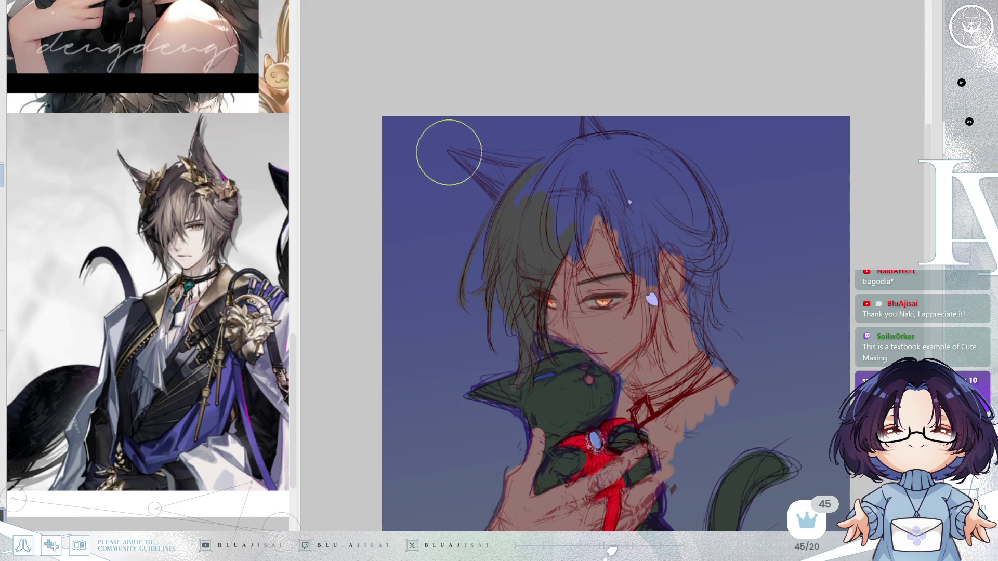
# Spread dark green over the top of the head and strands beside the face, checking mirrored.
pyautogui.moveTo(541, 159)
pyautogui.mouseDown()
pyautogui.moveTo(486, 172)
pyautogui.moveTo(513, 185)
pyautogui.moveTo(591, 127)
pyautogui.moveTo(567, 320)
pyautogui.moveTo(566, 250)
pyautogui.moveTo(586, 307)
pyautogui.moveTo(580, 228)
pyautogui.moveTo(588, 261)
pyautogui.moveTo(583, 223)
pyautogui.moveTo(602, 202)
pyautogui.moveTo(628, 268)
pyautogui.mouseUp()
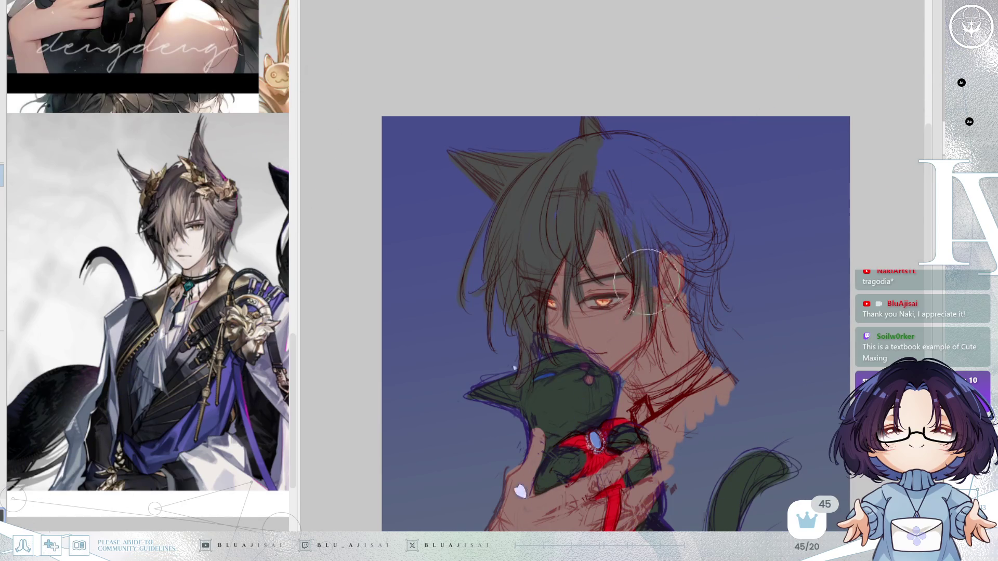
pyautogui.moveTo(646, 317)
pyautogui.mouseDown()
pyautogui.moveTo(650, 274)
pyautogui.moveTo(650, 330)
pyautogui.moveTo(666, 331)
pyautogui.moveTo(642, 196)
pyautogui.moveTo(671, 296)
pyautogui.moveTo(675, 208)
pyautogui.mouseUp()
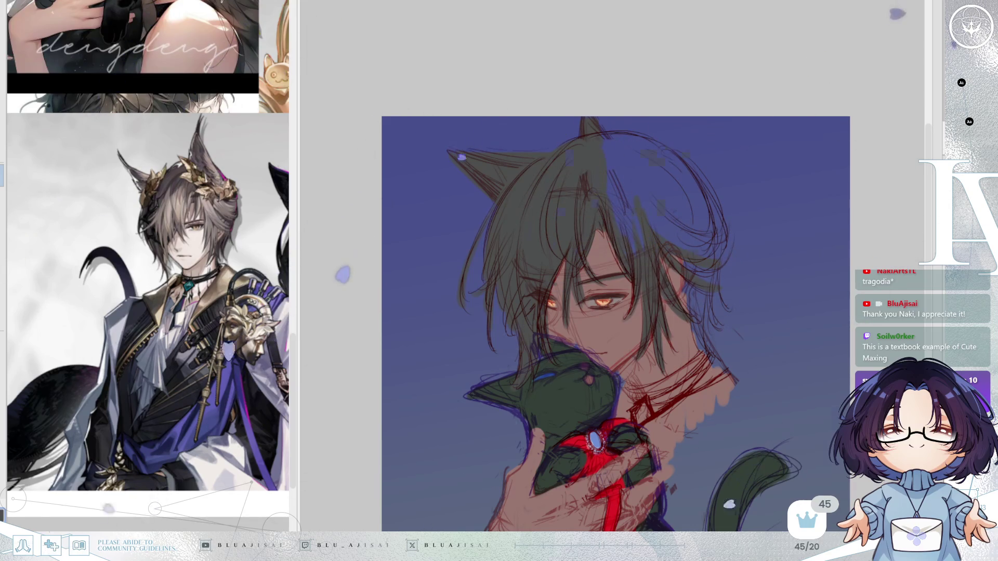
pyautogui.press('h')
pyautogui.moveTo(554, 155)
pyautogui.mouseDown()
pyautogui.moveTo(507, 223)
pyautogui.moveTo(520, 227)
pyautogui.moveTo(551, 206)
pyautogui.moveTo(507, 267)
pyautogui.moveTo(559, 223)
pyautogui.moveTo(511, 255)
pyautogui.mouseUp()
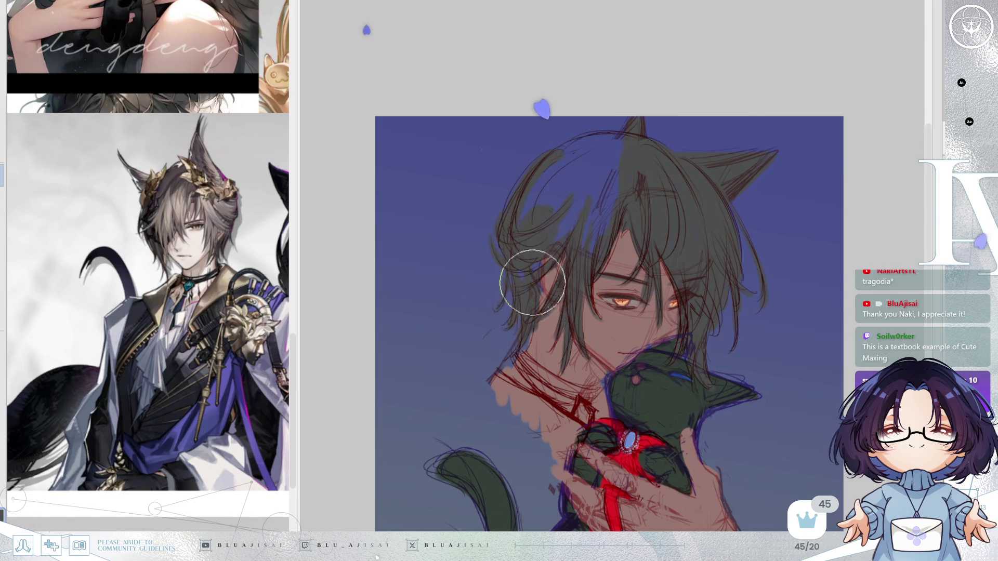
# Brush dark green into the remaining blue gap in the upper hair.
pyautogui.moveTo(516, 252)
pyautogui.mouseDown()
pyautogui.moveTo(564, 216)
pyautogui.moveTo(583, 256)
pyautogui.moveTo(612, 216)
pyautogui.moveTo(590, 145)
pyautogui.moveTo(606, 145)
pyautogui.moveTo(543, 175)
pyautogui.moveTo(528, 209)
pyautogui.moveTo(582, 194)
pyautogui.moveTo(624, 161)
pyautogui.moveTo(586, 240)
pyautogui.moveTo(609, 222)
pyautogui.mouseUp()
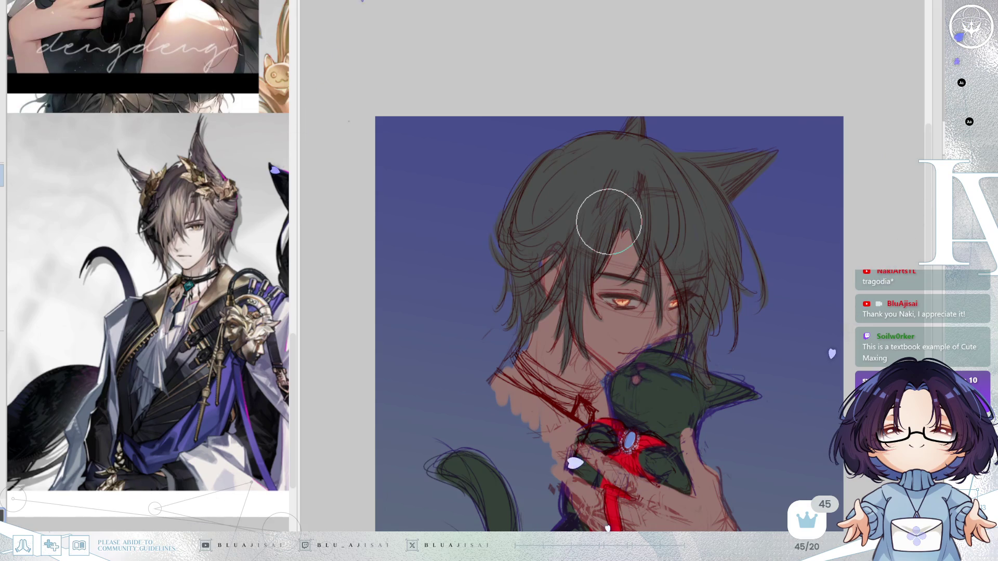
# Unflip and fit the artwork to the window, then block in a dark patch beside the cat's head.
pyautogui.press('h')
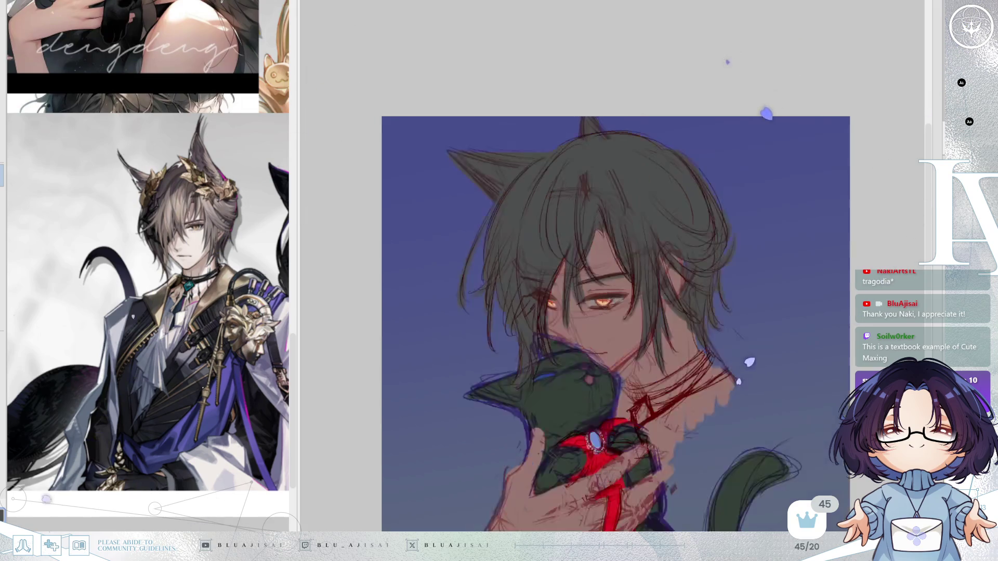
pyautogui.hotkey('ctrl', '0')
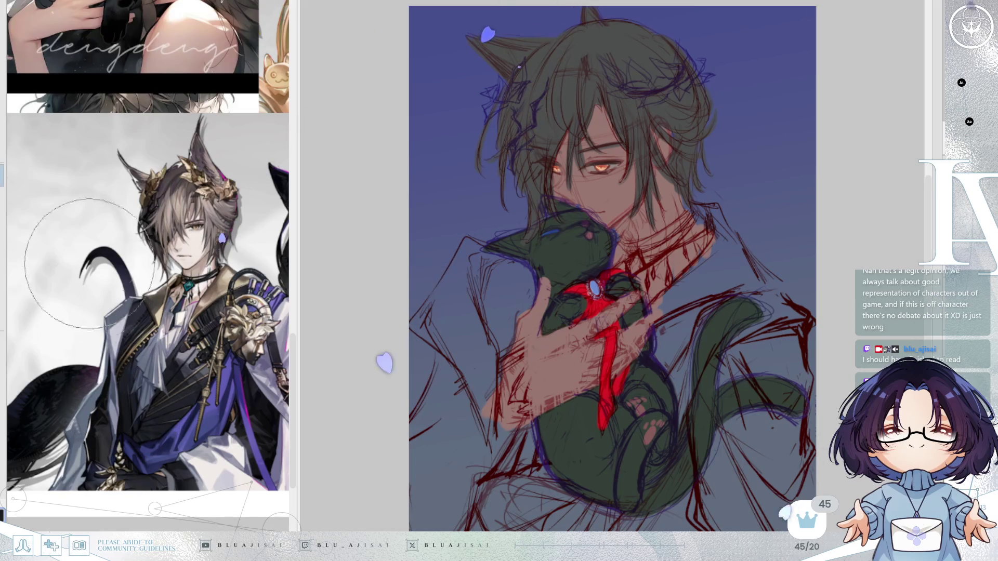
pyautogui.moveTo(496, 279)
pyautogui.mouseDown()
pyautogui.moveTo(495, 270)
pyautogui.moveTo(479, 285)
pyautogui.moveTo(485, 261)
pyautogui.moveTo(525, 272)
pyautogui.moveTo(524, 263)
pyautogui.moveTo(518, 291)
pyautogui.moveTo(530, 284)
pyautogui.moveTo(508, 345)
pyautogui.moveTo(512, 312)
pyautogui.moveTo(486, 330)
pyautogui.moveTo(479, 296)
pyautogui.mouseUp()
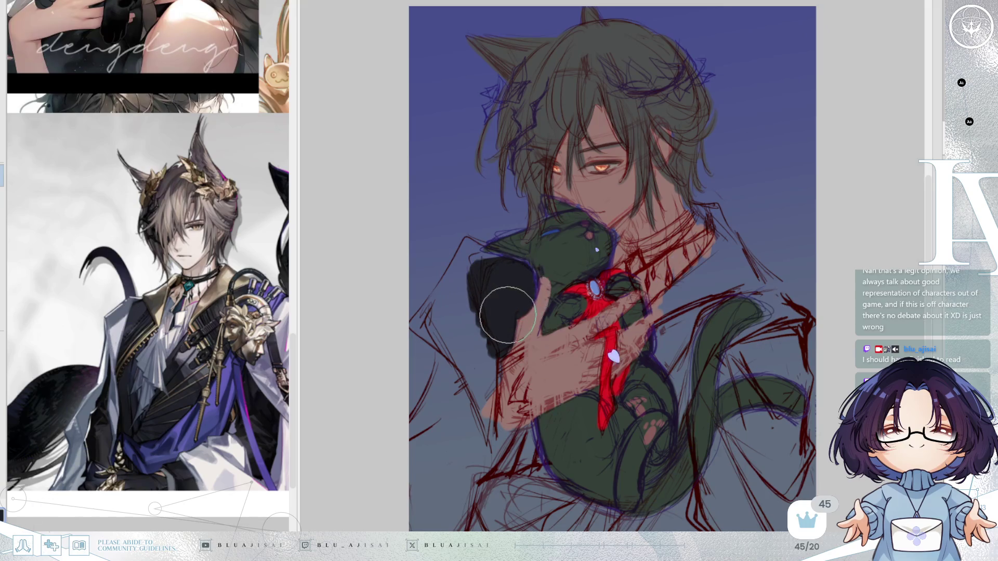
# Paint a double black choker band, extend the dark patch by the ribbon, and darken the tail's upper edge.
pyautogui.moveTo(687, 211)
pyautogui.mouseDown()
pyautogui.moveTo(645, 245)
pyautogui.moveTo(684, 225)
pyautogui.moveTo(653, 244)
pyautogui.moveTo(689, 233)
pyautogui.moveTo(672, 242)
pyautogui.mouseUp()
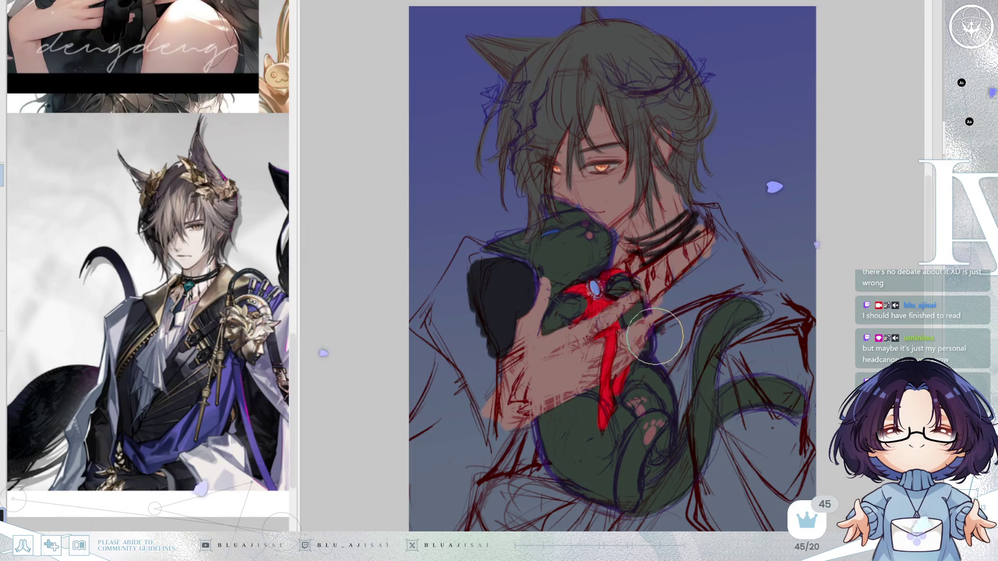
pyautogui.moveTo(662, 350); pyautogui.dragTo(658, 328)
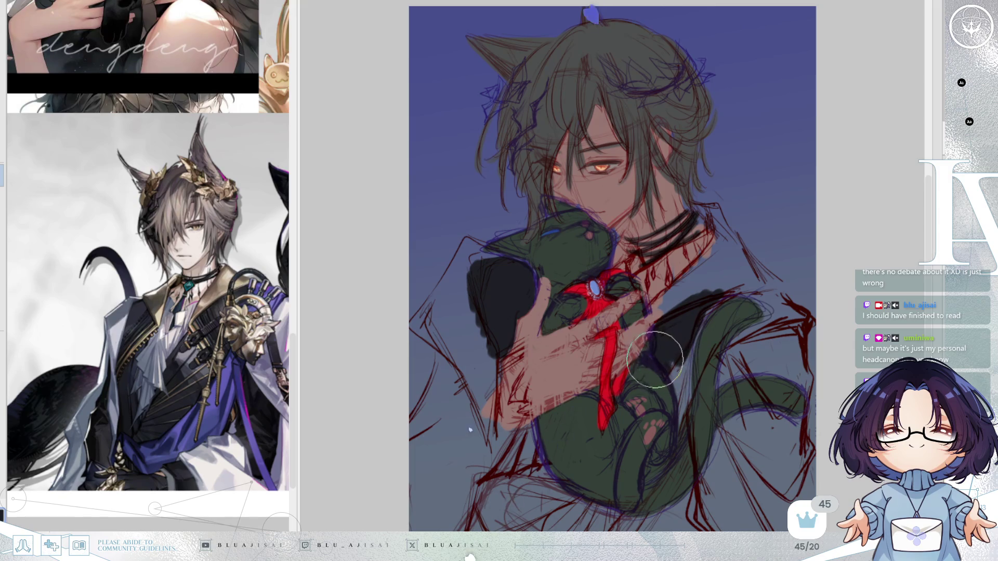
pyautogui.moveTo(673, 355)
pyautogui.mouseDown()
pyautogui.moveTo(679, 368)
pyautogui.moveTo(691, 323)
pyautogui.moveTo(718, 296)
pyautogui.moveTo(704, 301)
pyautogui.moveTo(708, 278)
pyautogui.mouseUp()
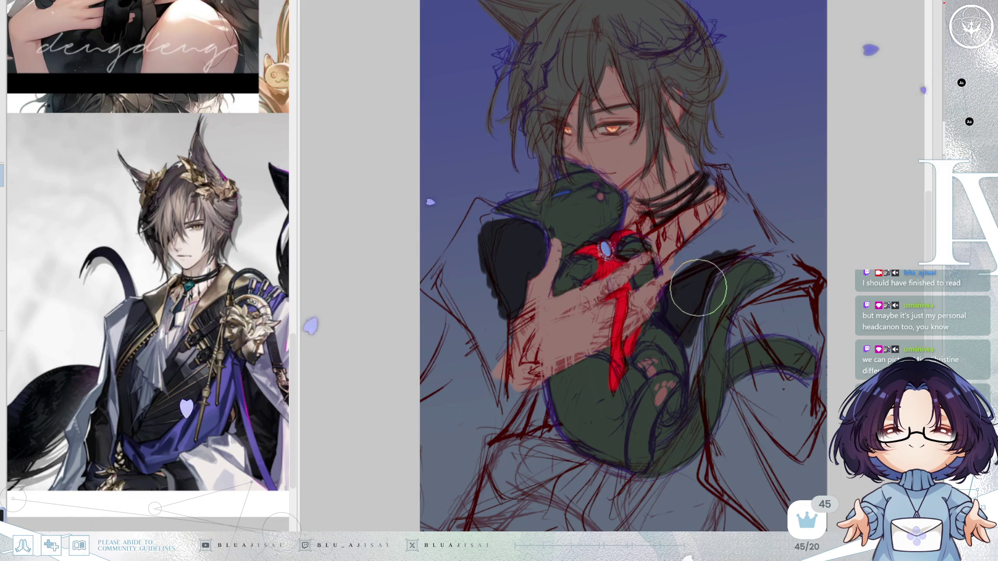
# Block in dark grey clothing over the lower torso and tail tip, covering the red sketch lines.
pyautogui.moveTo(698, 315); pyautogui.dragTo(702, 297)
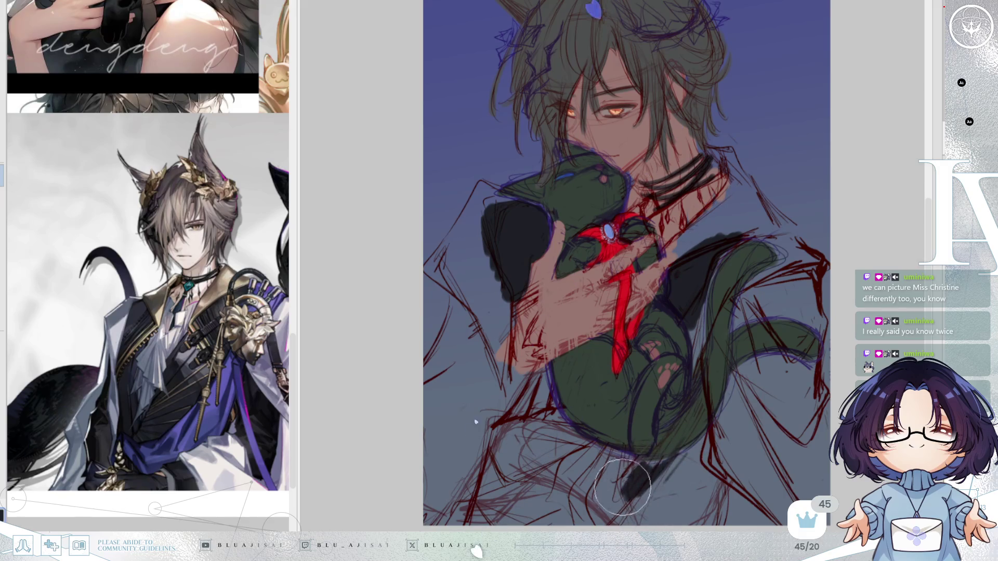
pyautogui.moveTo(622, 478)
pyautogui.mouseDown()
pyautogui.moveTo(660, 463)
pyautogui.moveTo(644, 466)
pyautogui.moveTo(691, 424)
pyautogui.moveTo(598, 518)
pyautogui.moveTo(592, 493)
pyautogui.moveTo(611, 460)
pyautogui.moveTo(563, 482)
pyautogui.mouseUp()
pyautogui.moveTo(240, 457); pyautogui.dragTo(231, 362)
pyautogui.moveTo(521, 442)
pyautogui.mouseDown()
pyautogui.moveTo(512, 432)
pyautogui.moveTo(505, 452)
pyautogui.moveTo(515, 416)
pyautogui.moveTo(499, 468)
pyautogui.moveTo(510, 474)
pyautogui.moveTo(553, 431)
pyautogui.moveTo(535, 427)
pyautogui.moveTo(531, 483)
pyautogui.moveTo(575, 472)
pyautogui.moveTo(608, 504)
pyautogui.moveTo(515, 481)
pyautogui.moveTo(517, 525)
pyautogui.moveTo(598, 532)
pyautogui.mouseUp()
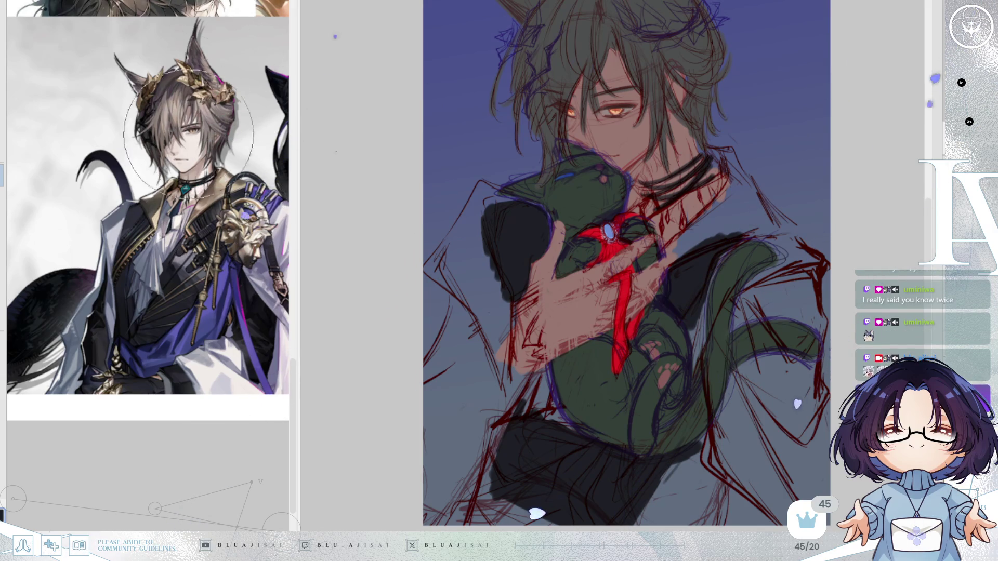
# Paint a beige collar, darken the tail with blue accents, and add skin tone to the hand's edge.
pyautogui.moveTo(691, 234)
pyautogui.mouseDown()
pyautogui.moveTo(679, 256)
pyautogui.moveTo(745, 232)
pyautogui.moveTo(728, 218)
pyautogui.moveTo(757, 224)
pyautogui.moveTo(745, 213)
pyautogui.moveTo(765, 219)
pyautogui.moveTo(764, 208)
pyautogui.moveTo(781, 225)
pyautogui.moveTo(756, 237)
pyautogui.mouseUp()
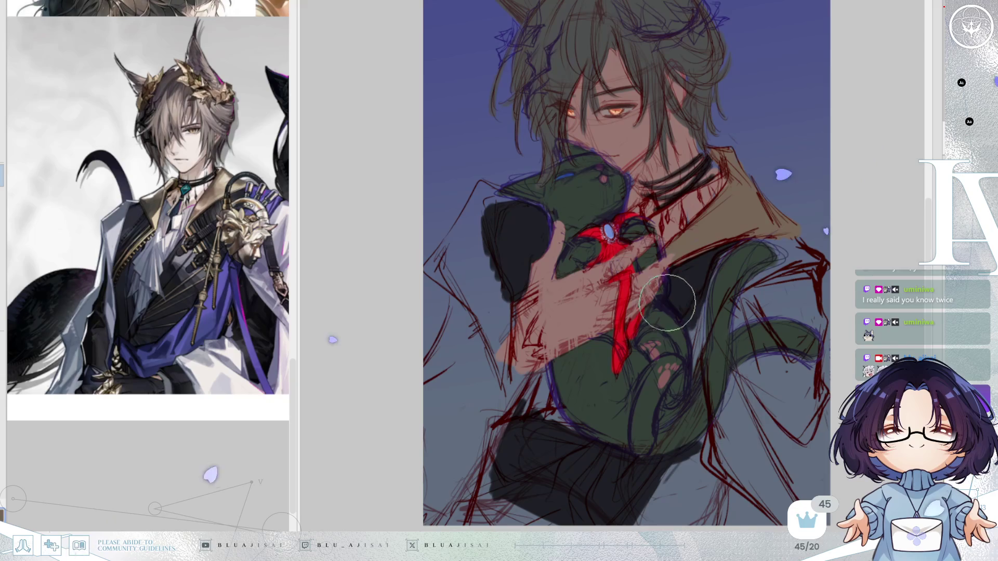
pyautogui.moveTo(671, 307); pyautogui.dragTo(679, 318)
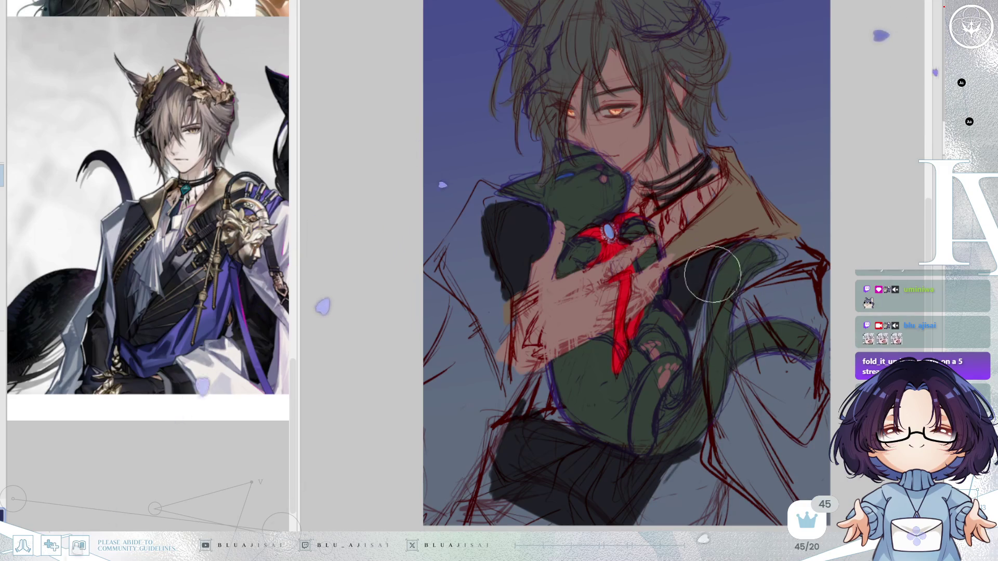
pyautogui.moveTo(702, 304)
pyautogui.mouseDown()
pyautogui.moveTo(691, 334)
pyautogui.moveTo(703, 303)
pyautogui.mouseUp()
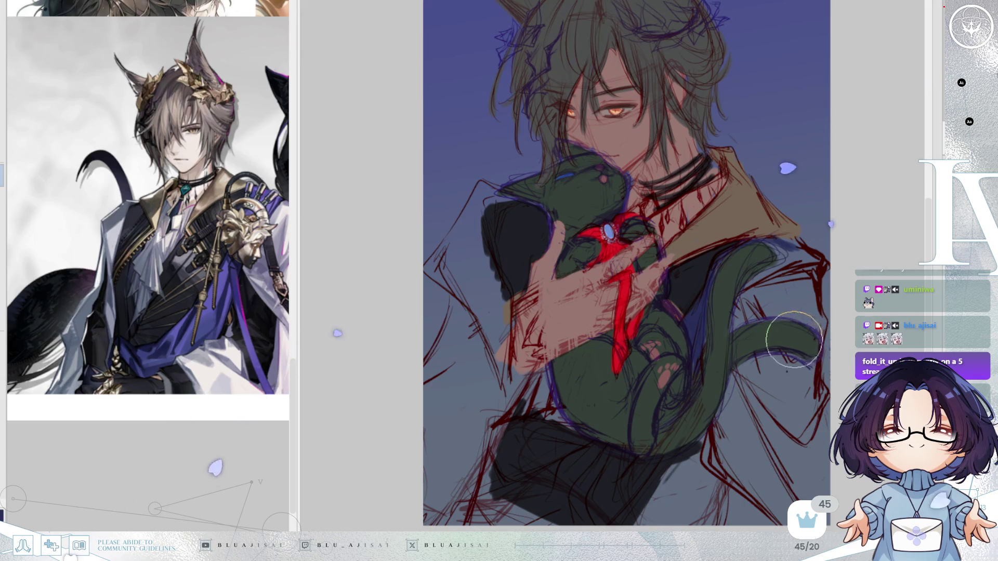
pyautogui.moveTo(525, 321)
pyautogui.mouseDown()
pyautogui.moveTo(535, 312)
pyautogui.moveTo(547, 335)
pyautogui.mouseUp()
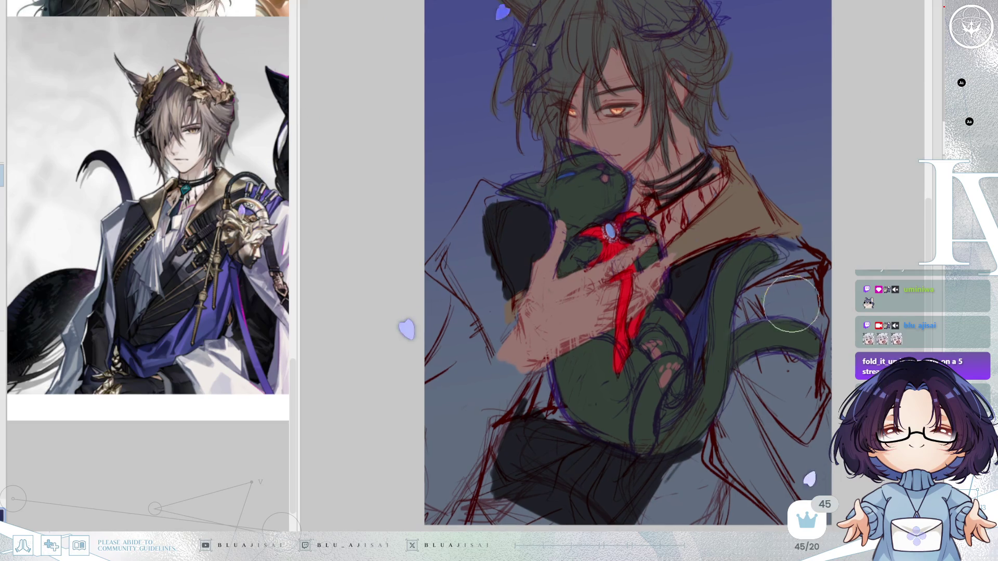
pyautogui.moveTo(763, 277)
pyautogui.mouseDown()
pyautogui.moveTo(754, 281)
pyautogui.moveTo(785, 271)
pyautogui.moveTo(773, 239)
pyautogui.moveTo(813, 265)
pyautogui.moveTo(757, 268)
pyautogui.mouseUp()
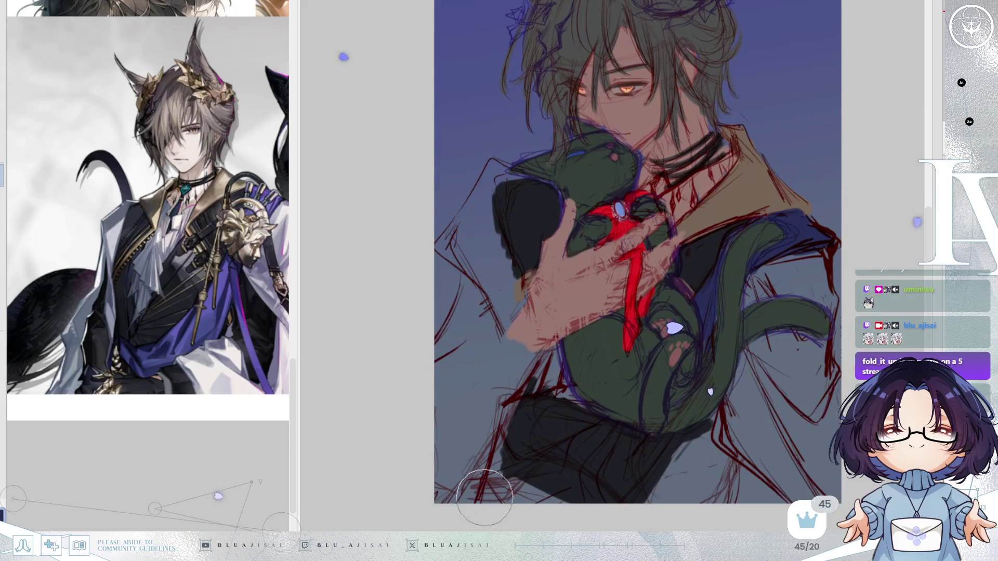
# Shade the figure's lower left and bottom in blue and start a light highlight on the left shoulder.
pyautogui.moveTo(487, 497)
pyautogui.mouseDown()
pyautogui.moveTo(475, 474)
pyautogui.moveTo(457, 485)
pyautogui.moveTo(490, 455)
pyautogui.mouseUp()
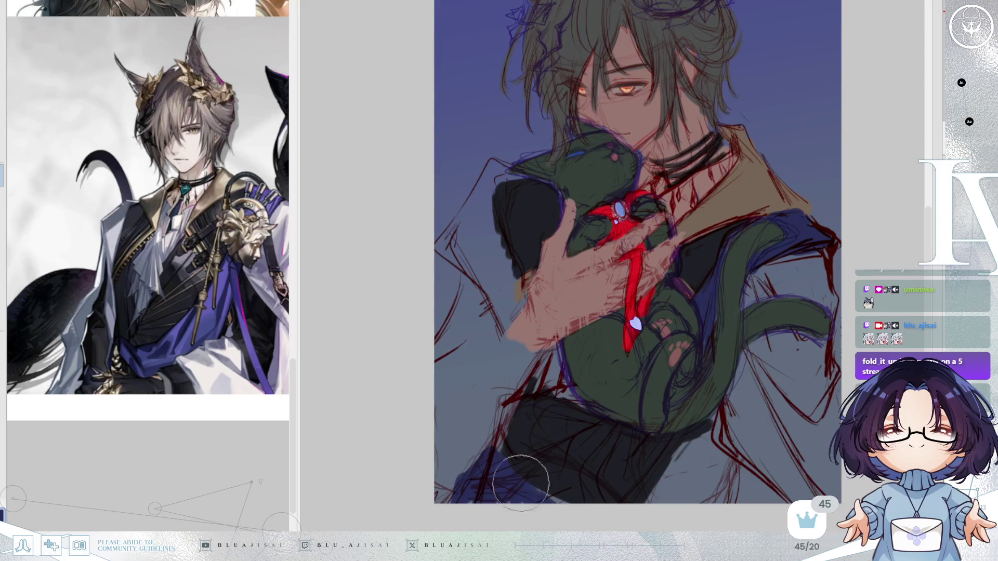
pyautogui.moveTo(558, 485)
pyautogui.mouseDown()
pyautogui.moveTo(575, 474)
pyautogui.moveTo(606, 492)
pyautogui.moveTo(540, 472)
pyautogui.moveTo(624, 497)
pyautogui.mouseUp()
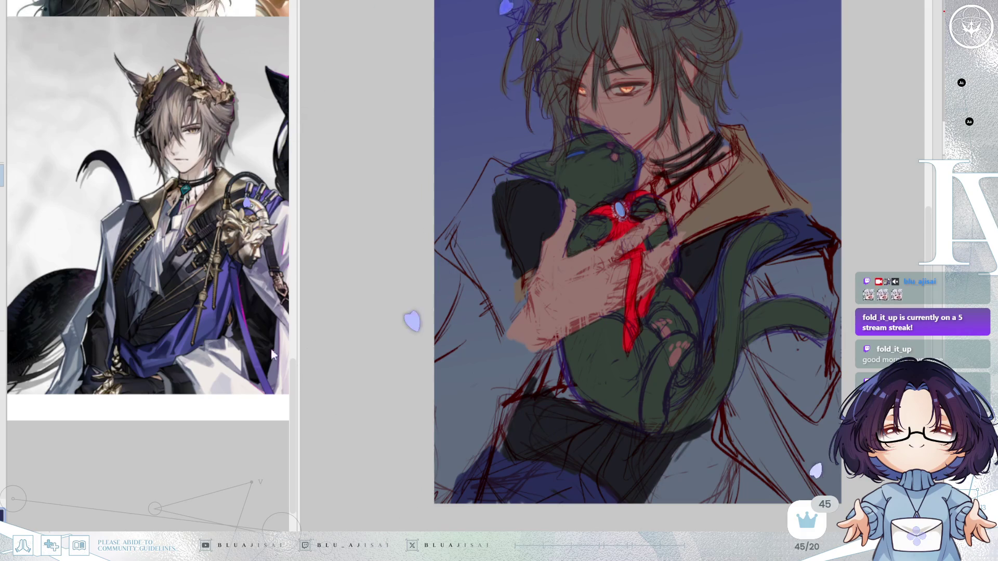
pyautogui.moveTo(479, 190); pyautogui.dragTo(457, 228)
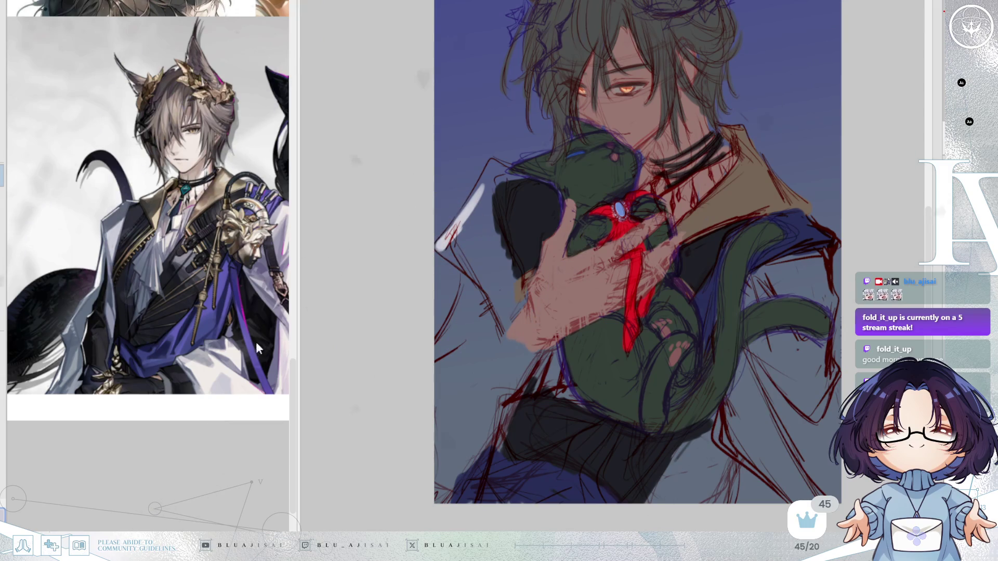
# Extend and widen the pale lavender highlight over the left shoulder and around the tail.
pyautogui.scroll(1, 256, 341)
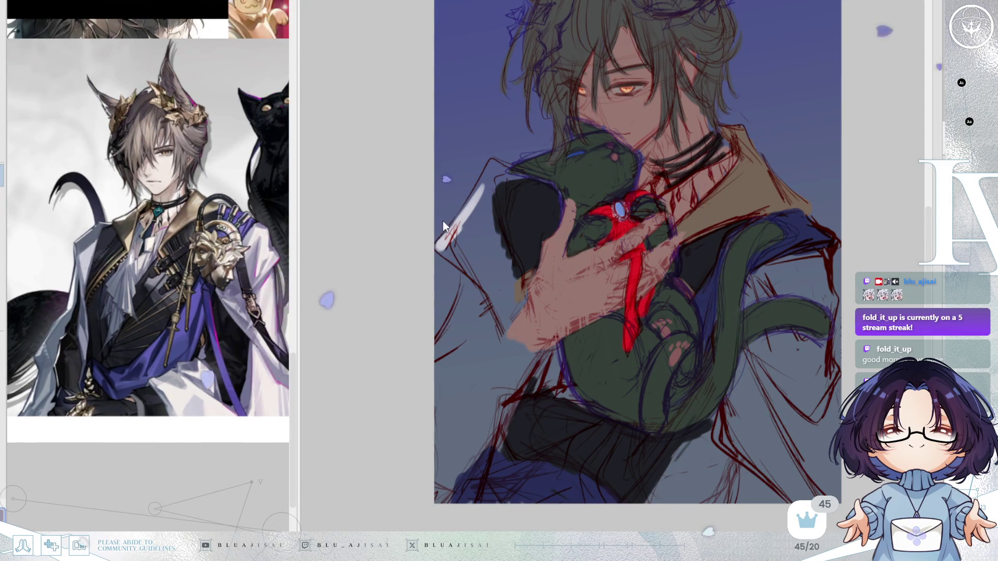
pyautogui.moveTo(443, 243); pyautogui.dragTo(491, 167)
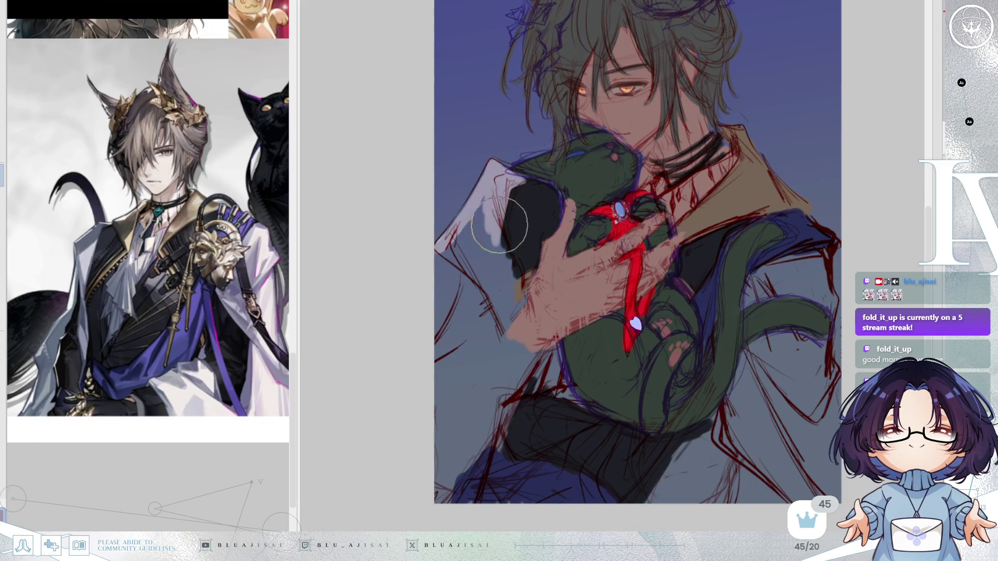
pyautogui.moveTo(514, 279)
pyautogui.mouseDown()
pyautogui.moveTo(501, 323)
pyautogui.moveTo(491, 306)
pyautogui.moveTo(428, 352)
pyautogui.moveTo(472, 283)
pyautogui.moveTo(446, 334)
pyautogui.moveTo(485, 330)
pyautogui.moveTo(490, 271)
pyautogui.moveTo(452, 251)
pyautogui.moveTo(483, 244)
pyautogui.moveTo(500, 260)
pyautogui.moveTo(495, 229)
pyautogui.mouseUp()
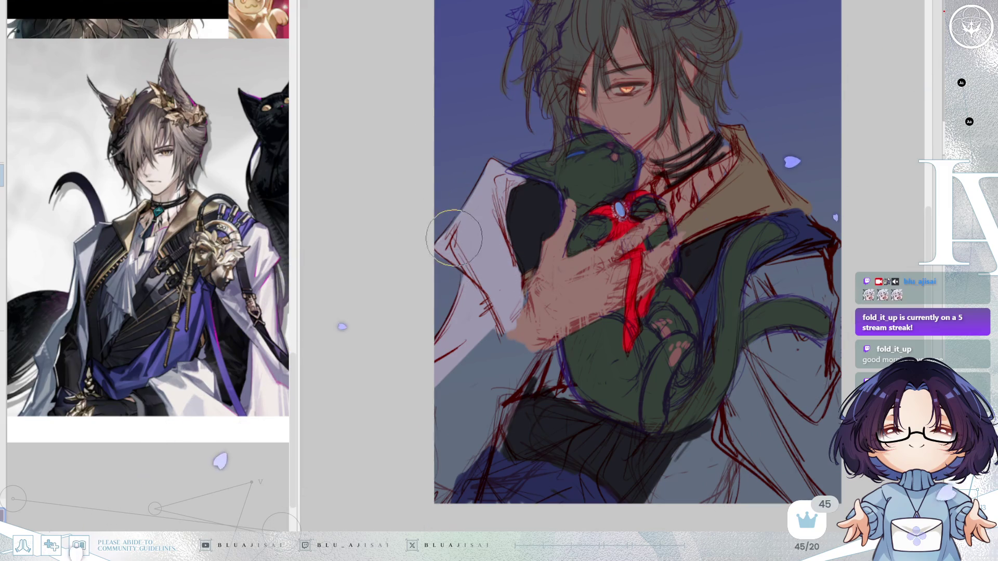
pyautogui.moveTo(749, 295); pyautogui.dragTo(794, 266)
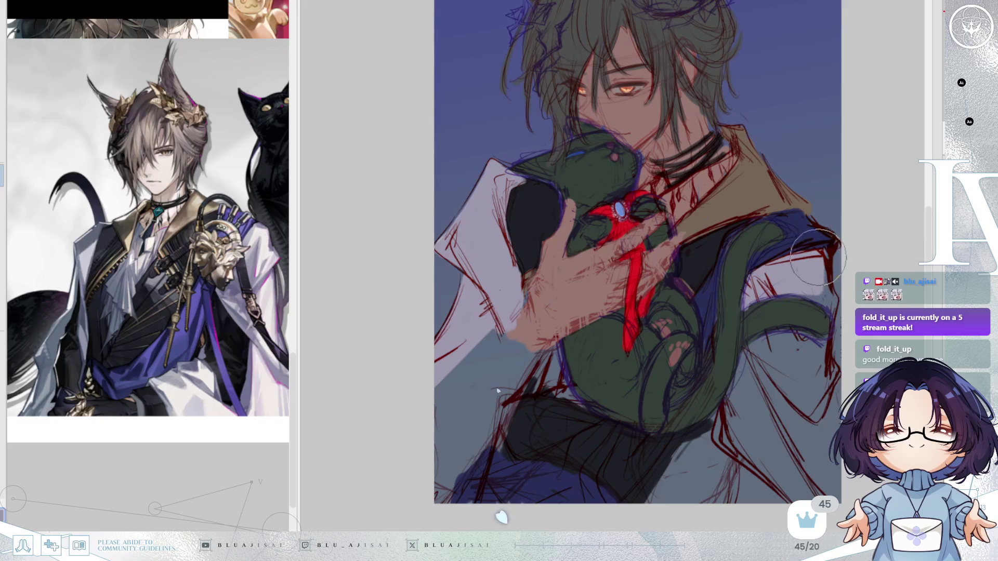
# Cover the sleeve edges and shadows with lavender and paint a larger teal gem on the choker.
pyautogui.moveTo(793, 288)
pyautogui.mouseDown()
pyautogui.moveTo(795, 307)
pyautogui.moveTo(727, 418)
pyautogui.moveTo(718, 397)
pyautogui.moveTo(712, 424)
pyautogui.moveTo(718, 414)
pyautogui.moveTo(738, 440)
pyautogui.moveTo(705, 423)
pyautogui.moveTo(681, 442)
pyautogui.moveTo(634, 520)
pyautogui.moveTo(727, 468)
pyautogui.moveTo(744, 447)
pyautogui.moveTo(770, 507)
pyautogui.moveTo(795, 458)
pyautogui.moveTo(790, 467)
pyautogui.moveTo(754, 364)
pyautogui.moveTo(787, 331)
pyautogui.moveTo(780, 336)
pyautogui.moveTo(821, 359)
pyautogui.moveTo(829, 393)
pyautogui.mouseUp()
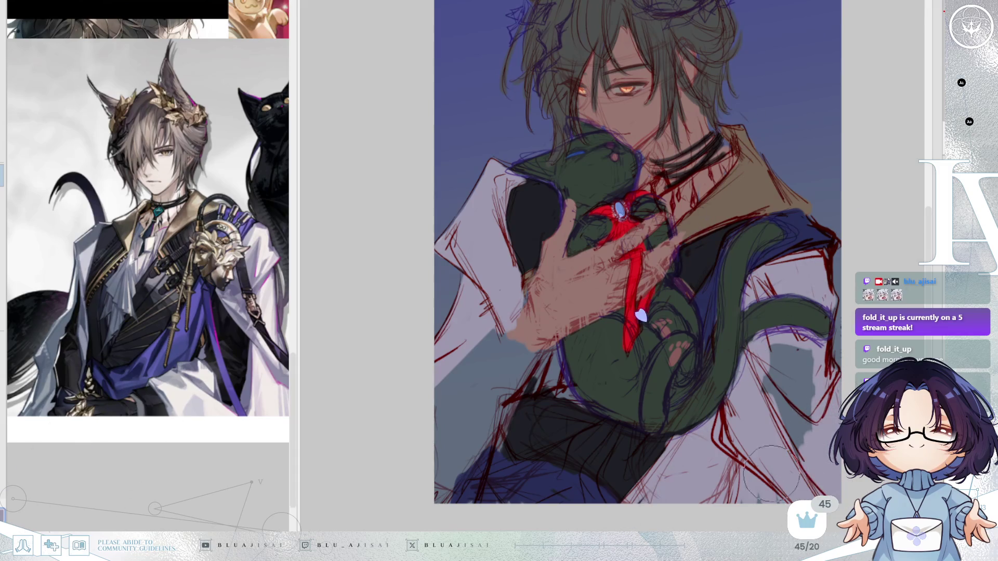
pyautogui.moveTo(783, 423)
pyautogui.mouseDown()
pyautogui.moveTo(790, 364)
pyautogui.moveTo(801, 442)
pyautogui.moveTo(795, 374)
pyautogui.moveTo(817, 452)
pyautogui.mouseUp()
pyautogui.moveTo(489, 392)
pyautogui.mouseDown()
pyautogui.moveTo(457, 364)
pyautogui.moveTo(453, 467)
pyautogui.moveTo(479, 491)
pyautogui.moveTo(507, 412)
pyautogui.moveTo(550, 378)
pyautogui.moveTo(566, 392)
pyautogui.moveTo(550, 348)
pyautogui.moveTo(559, 370)
pyautogui.moveTo(536, 390)
pyautogui.moveTo(517, 262)
pyautogui.moveTo(499, 344)
pyautogui.moveTo(509, 348)
pyautogui.moveTo(480, 331)
pyautogui.moveTo(487, 342)
pyautogui.mouseUp()
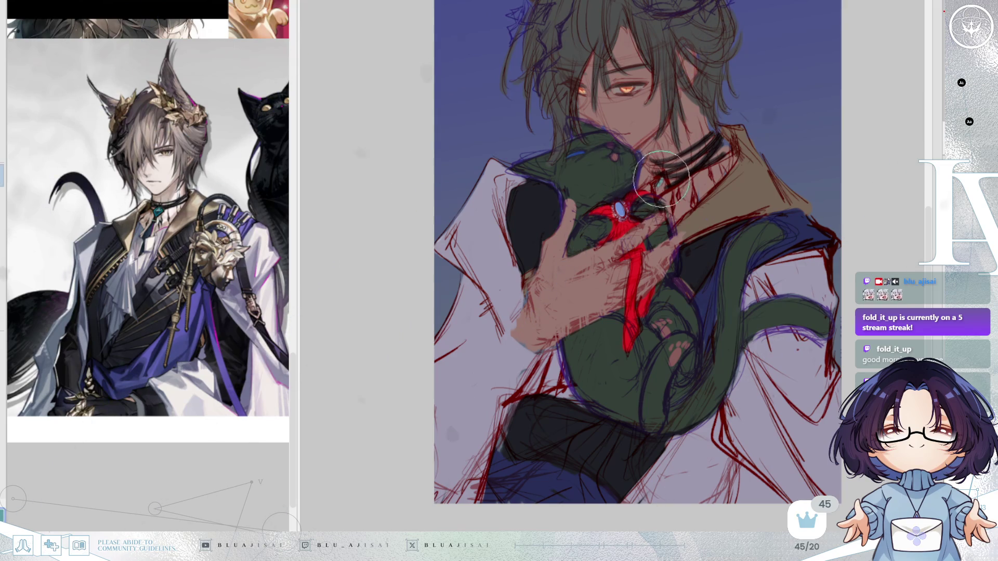
pyautogui.moveTo(655, 182); pyautogui.dragTo(660, 179)
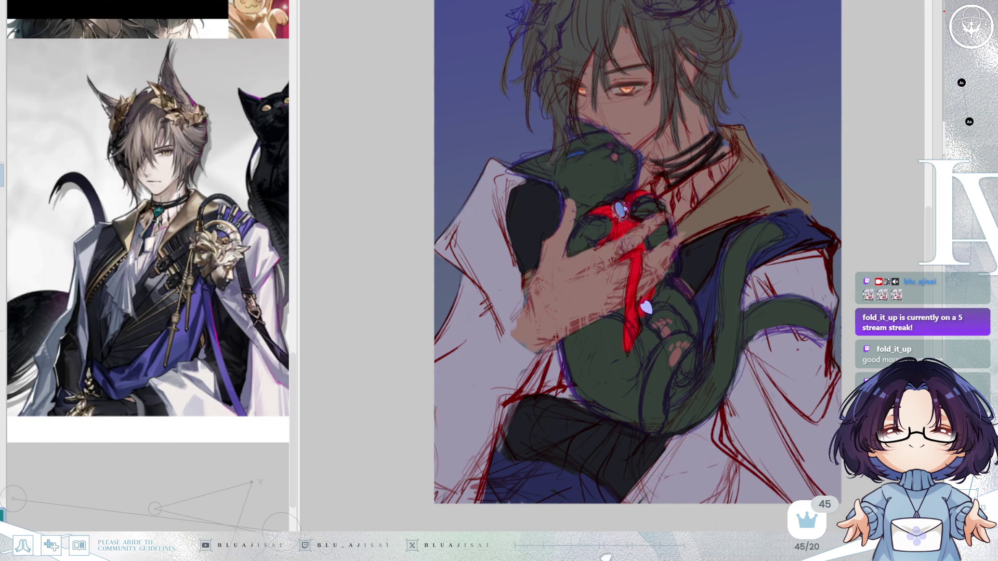
pyautogui.moveTo(658, 180); pyautogui.dragTo(635, 258)
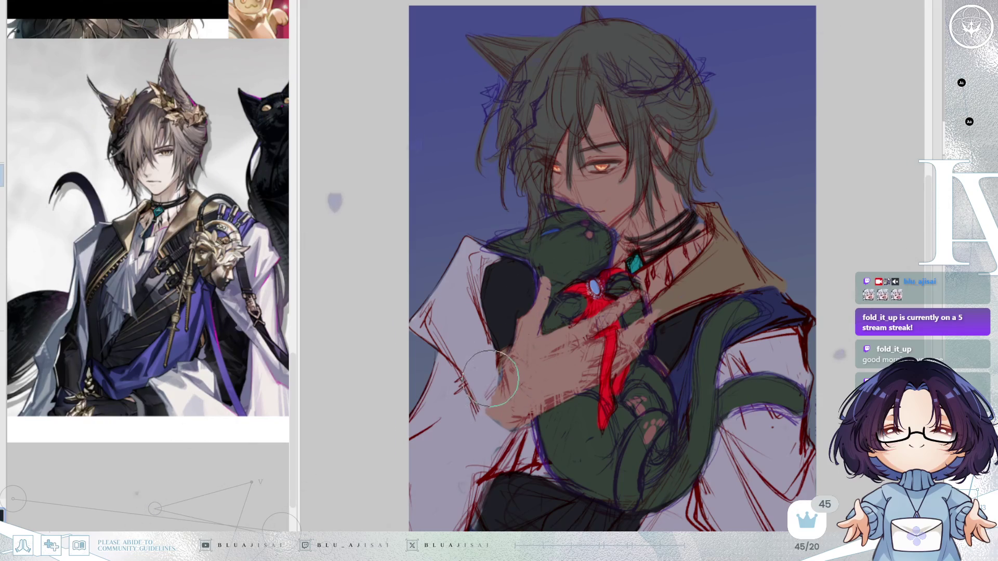
# Brush dark strokes down the lower-left sleeve until its white highlight is painted out.
pyautogui.moveTo(493, 375)
pyautogui.mouseDown()
pyautogui.moveTo(493, 413)
pyautogui.moveTo(496, 372)
pyautogui.moveTo(515, 428)
pyautogui.moveTo(456, 420)
pyautogui.moveTo(403, 475)
pyautogui.moveTo(431, 472)
pyautogui.mouseUp()
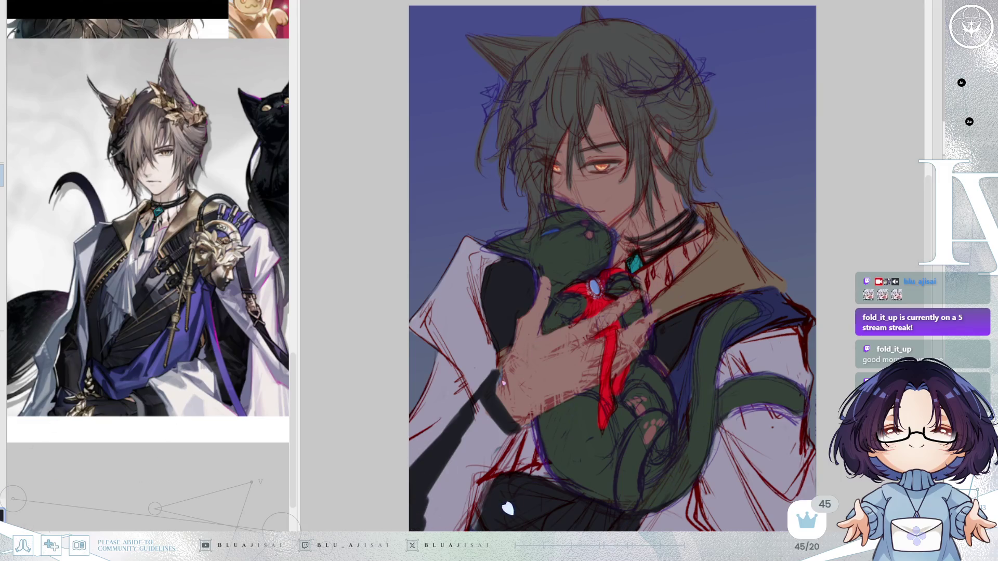
pyautogui.moveTo(467, 499)
pyautogui.mouseDown()
pyautogui.moveTo(458, 478)
pyautogui.moveTo(475, 419)
pyautogui.moveTo(494, 426)
pyautogui.moveTo(424, 456)
pyautogui.moveTo(461, 428)
pyautogui.moveTo(478, 435)
pyautogui.mouseUp()
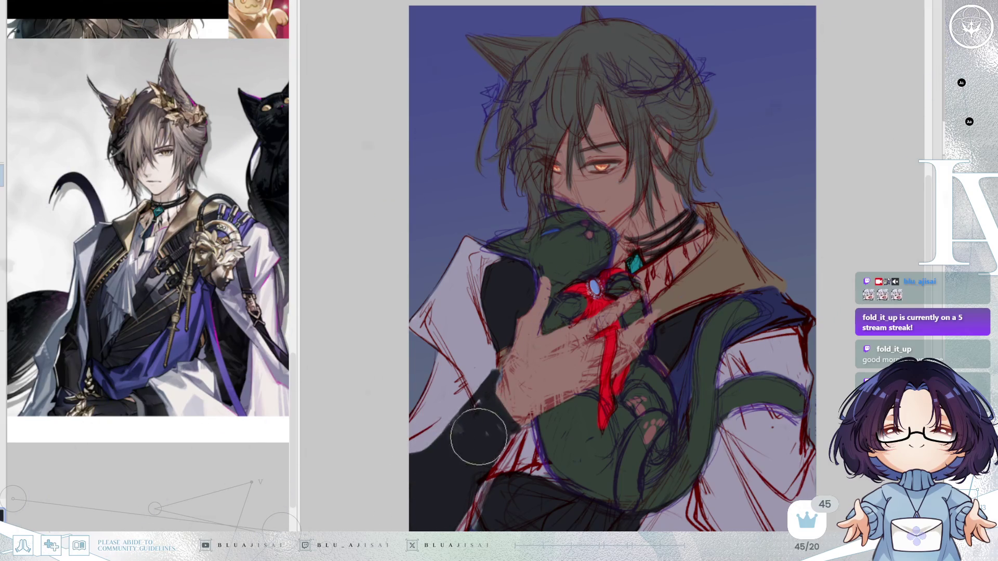
pyautogui.moveTo(480, 476)
pyautogui.mouseDown()
pyautogui.moveTo(523, 407)
pyautogui.moveTo(475, 470)
pyautogui.moveTo(464, 505)
pyautogui.mouseUp()
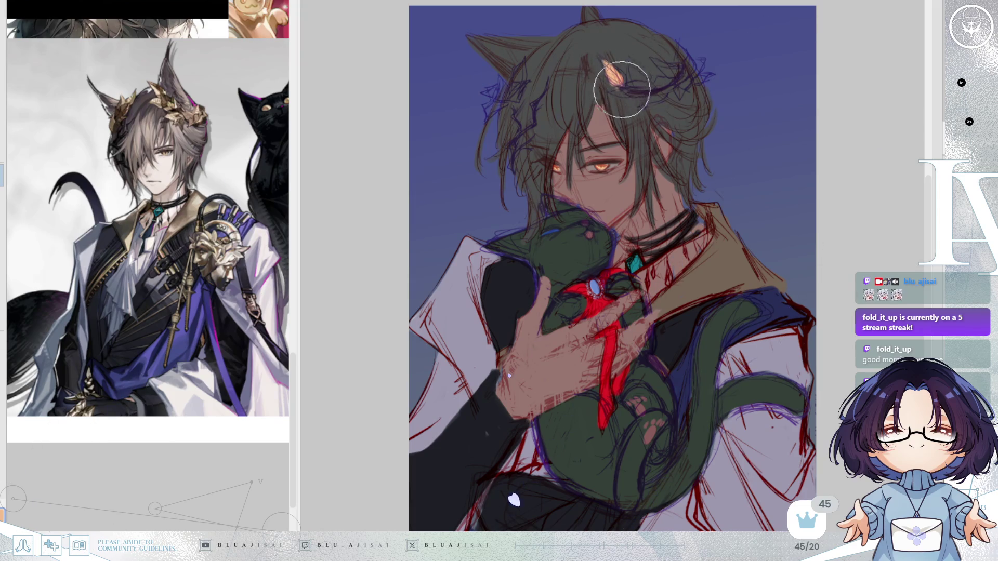
# Paint gold laurel leaves across the top of the hair and one beside the left ear, plus a dark strand.
pyautogui.moveTo(633, 76)
pyautogui.mouseDown()
pyautogui.moveTo(647, 86)
pyautogui.moveTo(678, 65)
pyautogui.moveTo(671, 73)
pyautogui.mouseUp()
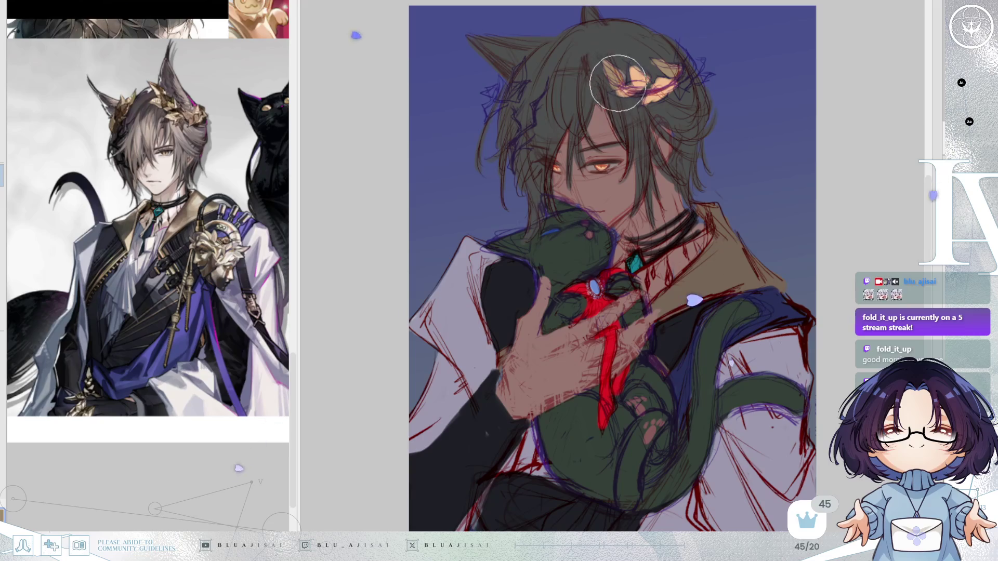
pyautogui.moveTo(608, 67)
pyautogui.mouseDown()
pyautogui.moveTo(624, 86)
pyautogui.moveTo(676, 99)
pyautogui.moveTo(621, 93)
pyautogui.mouseUp()
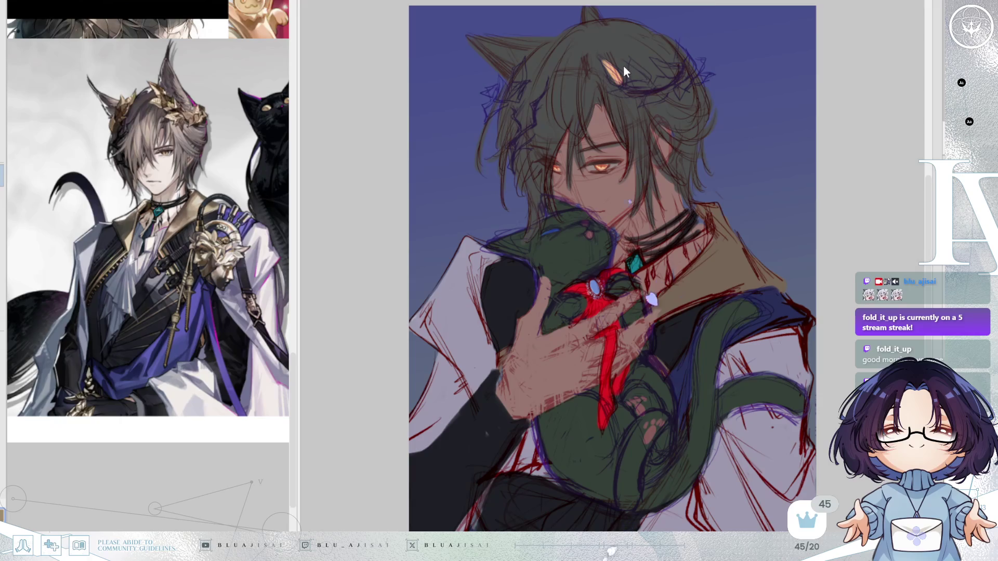
pyautogui.moveTo(622, 86)
pyautogui.mouseDown()
pyautogui.moveTo(645, 88)
pyautogui.moveTo(641, 78)
pyautogui.moveTo(647, 89)
pyautogui.moveTo(633, 91)
pyautogui.moveTo(640, 73)
pyautogui.moveTo(635, 83)
pyautogui.moveTo(656, 94)
pyautogui.moveTo(644, 78)
pyautogui.moveTo(639, 103)
pyautogui.mouseUp()
pyautogui.moveTo(656, 63)
pyautogui.mouseDown()
pyautogui.moveTo(695, 75)
pyautogui.moveTo(680, 42)
pyautogui.moveTo(700, 81)
pyautogui.mouseUp()
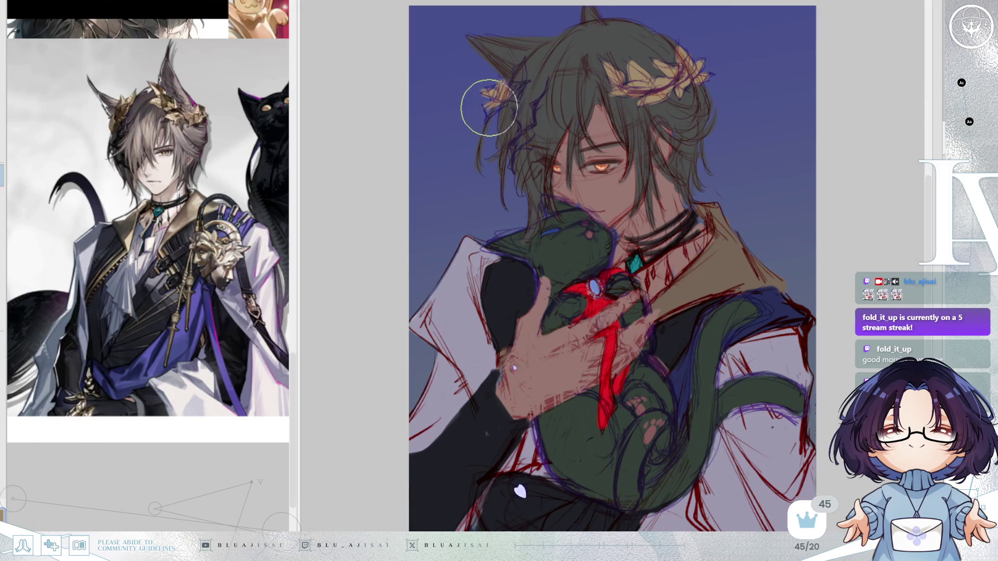
pyautogui.moveTo(493, 109)
pyautogui.mouseDown()
pyautogui.moveTo(517, 89)
pyautogui.moveTo(514, 69)
pyautogui.moveTo(520, 93)
pyautogui.mouseUp()
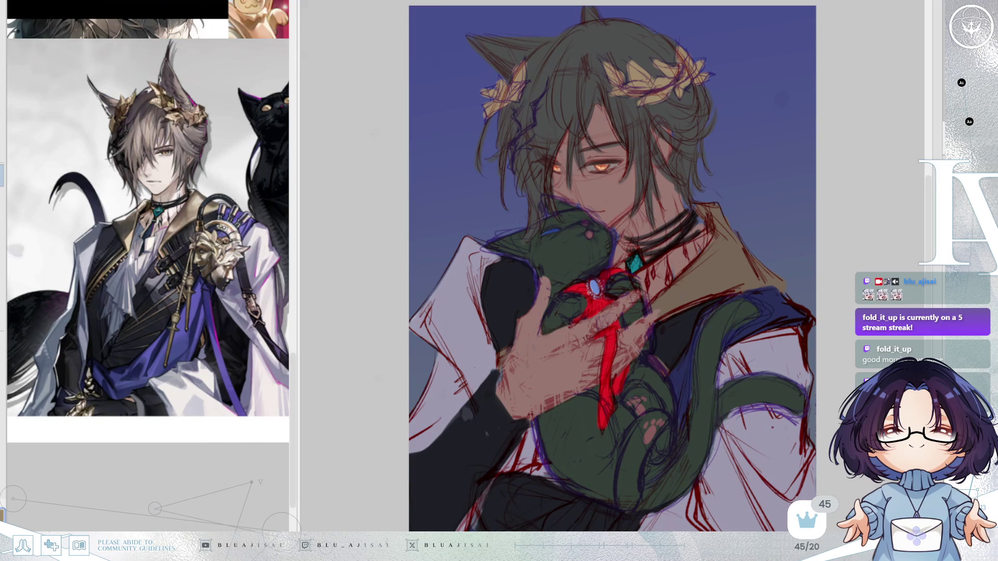
pyautogui.moveTo(517, 107)
pyautogui.mouseDown()
pyautogui.moveTo(513, 154)
pyautogui.moveTo(528, 143)
pyautogui.mouseUp()
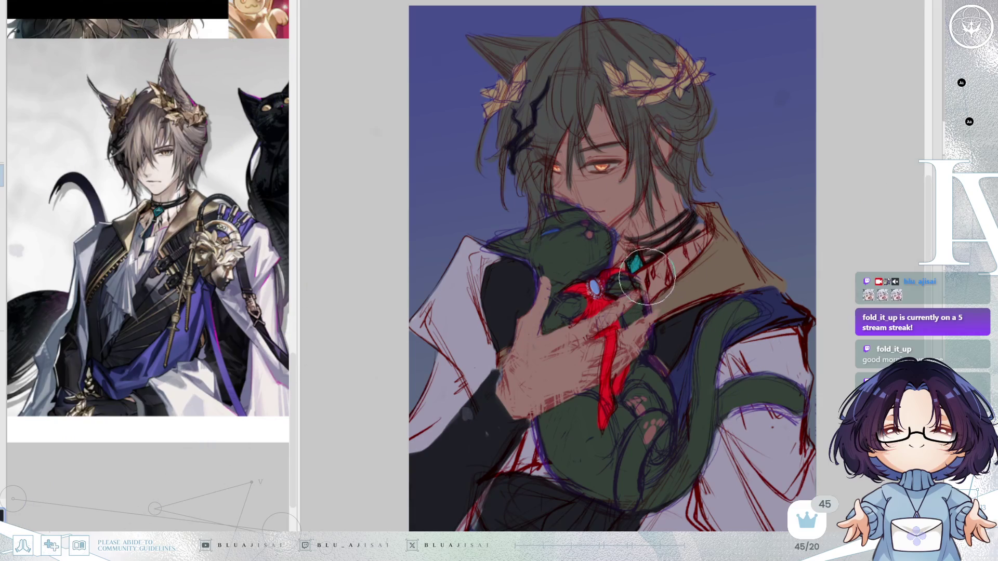
# Paint dark spike-shaped strokes beneath the collar near the teal gem.
pyautogui.moveTo(666, 258)
pyautogui.mouseDown()
pyautogui.moveTo(650, 271)
pyautogui.moveTo(670, 275)
pyautogui.moveTo(667, 253)
pyautogui.moveTo(683, 244)
pyautogui.moveTo(689, 260)
pyautogui.moveTo(692, 240)
pyautogui.moveTo(697, 248)
pyautogui.mouseUp()
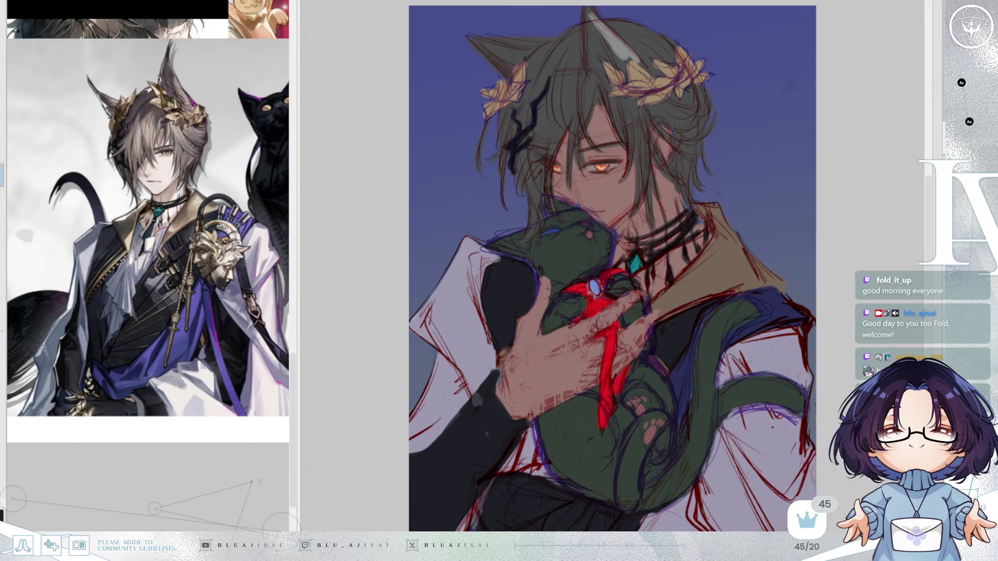
# Brush a bright white highlight along the cat ear and mirror the canvas horizontally.
pyautogui.moveTo(590, 15); pyautogui.dragTo(635, 60)
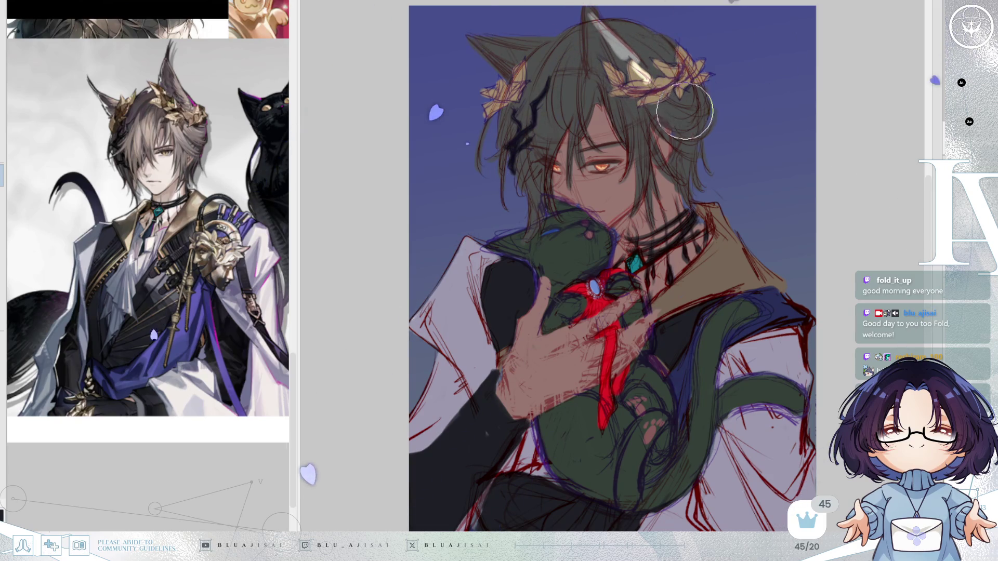
pyautogui.press('h')
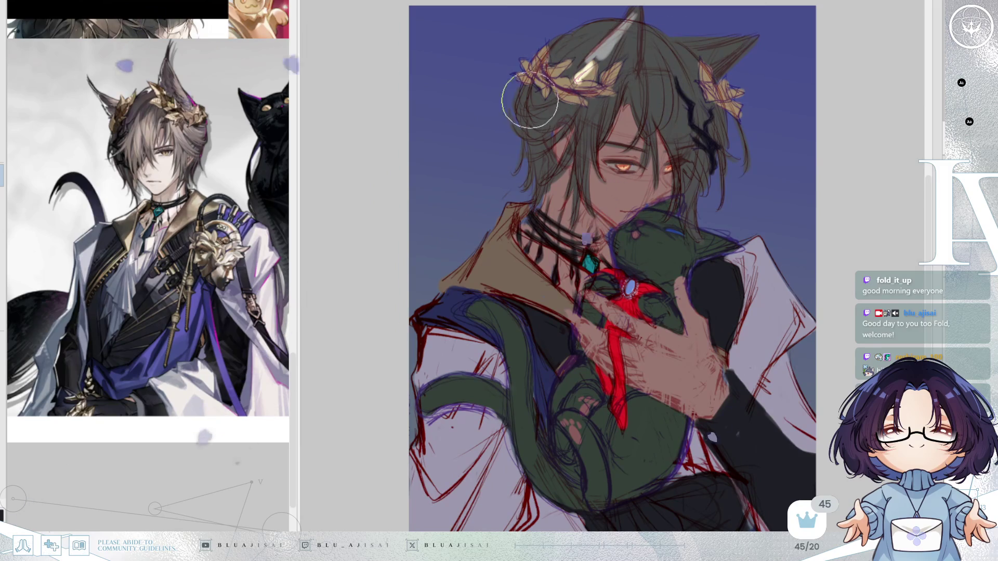
# Add lighter grey highlights to the hair top, discarding two trial strokes, and repaint the left side as a lighter bun.
pyautogui.moveTo(518, 112); pyautogui.dragTo(584, 57)
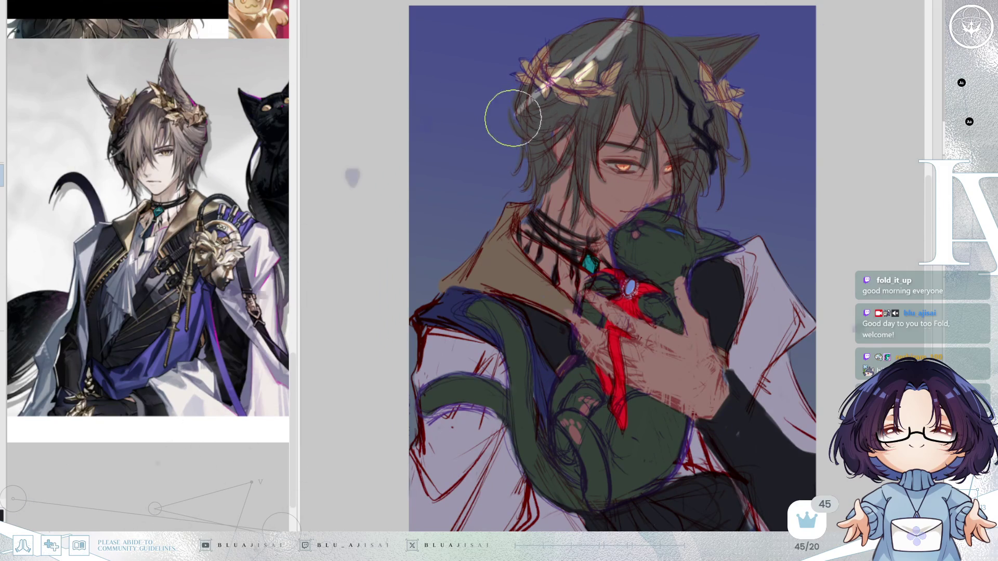
pyautogui.hotkey('ctrl', 'z')
pyautogui.moveTo(514, 115)
pyautogui.mouseDown()
pyautogui.moveTo(523, 56)
pyautogui.moveTo(523, 81)
pyautogui.mouseUp()
pyautogui.hotkey('ctrl', 'z')
pyautogui.hotkey('ctrl', 'z')
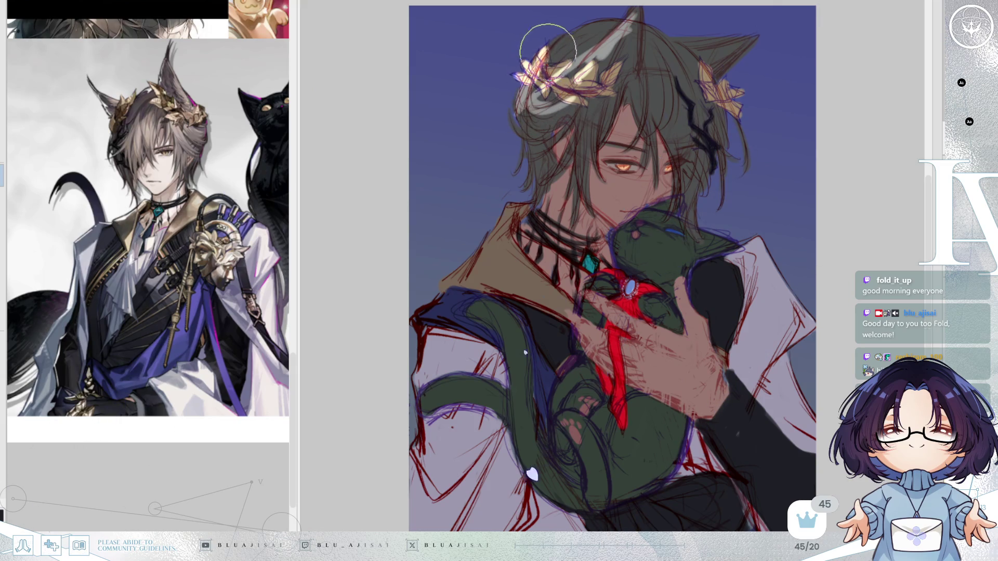
pyautogui.moveTo(555, 53)
pyautogui.mouseDown()
pyautogui.moveTo(587, 26)
pyautogui.moveTo(624, 29)
pyautogui.moveTo(606, 74)
pyautogui.moveTo(562, 84)
pyautogui.mouseUp()
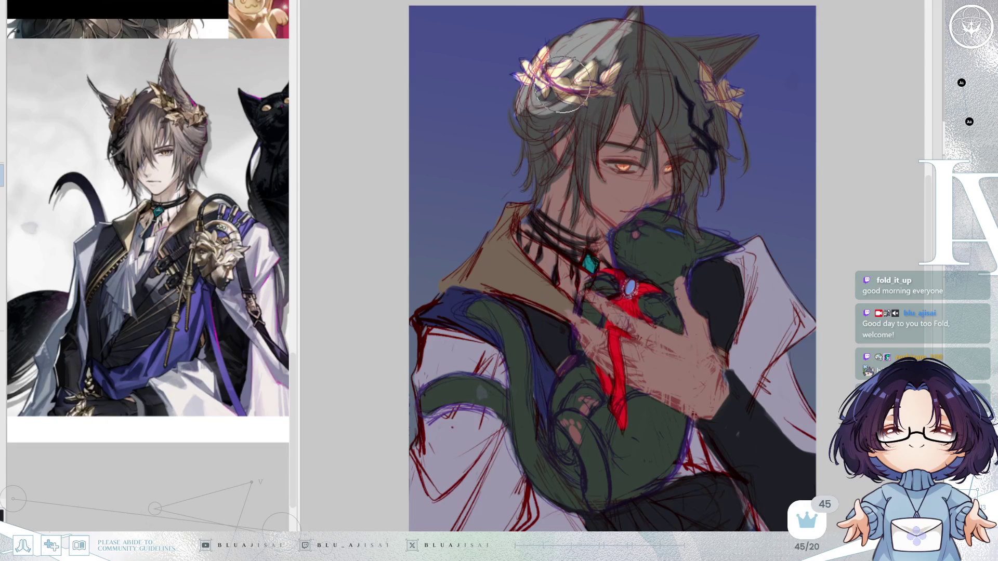
pyautogui.moveTo(519, 116)
pyautogui.mouseDown()
pyautogui.moveTo(525, 104)
pyautogui.moveTo(540, 152)
pyautogui.moveTo(535, 141)
pyautogui.moveTo(524, 186)
pyautogui.moveTo(535, 166)
pyautogui.moveTo(545, 183)
pyautogui.mouseUp()
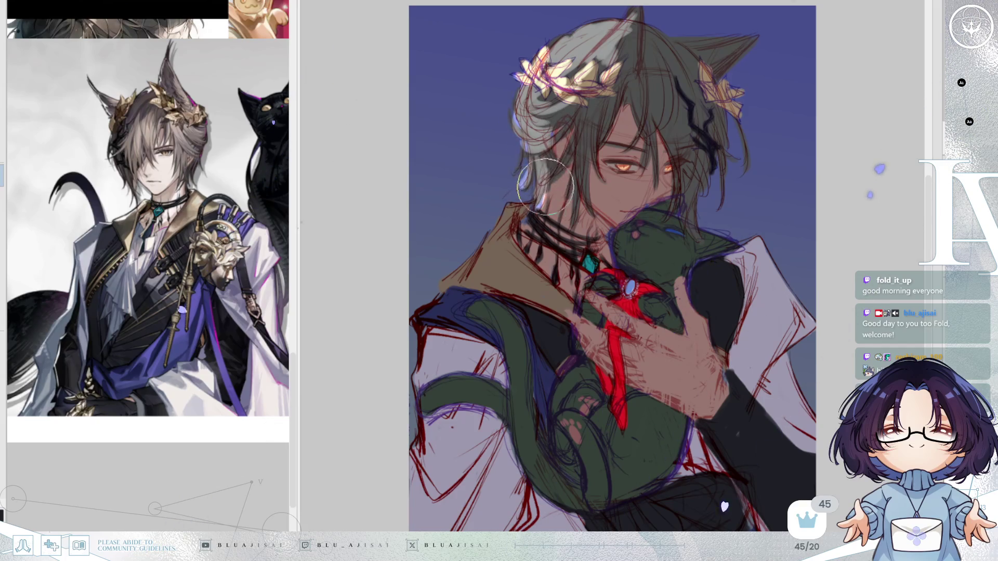
# Mirror and straighten the canvas view, then paint white highlights into the eye.
pyautogui.press('h')
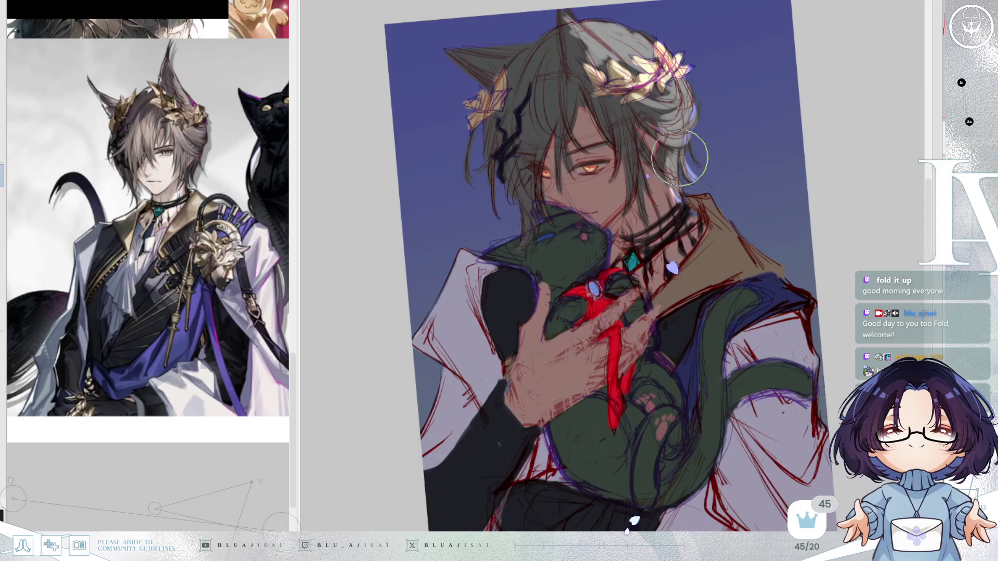
pyautogui.press('Delete')
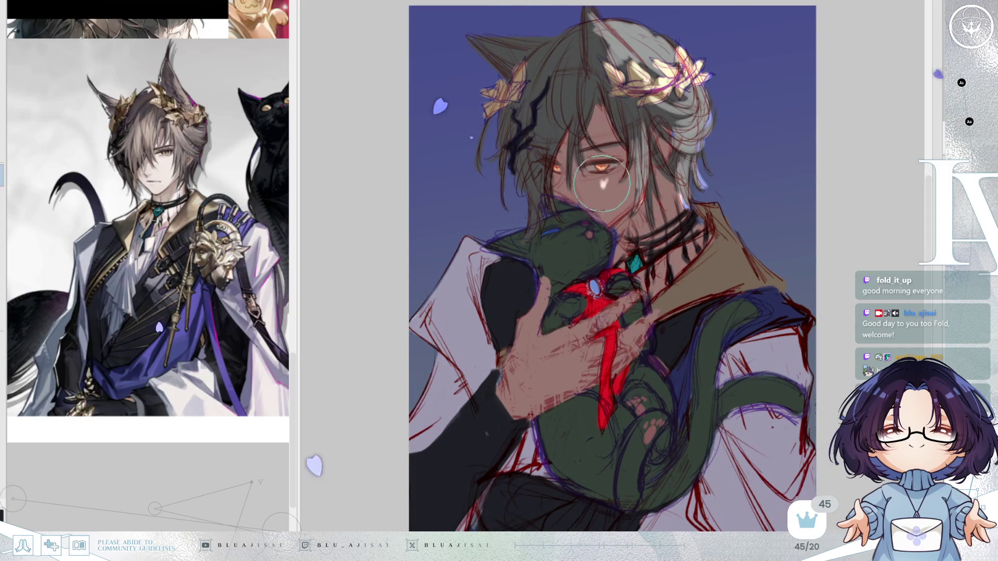
pyautogui.moveTo(583, 184); pyautogui.dragTo(597, 181)
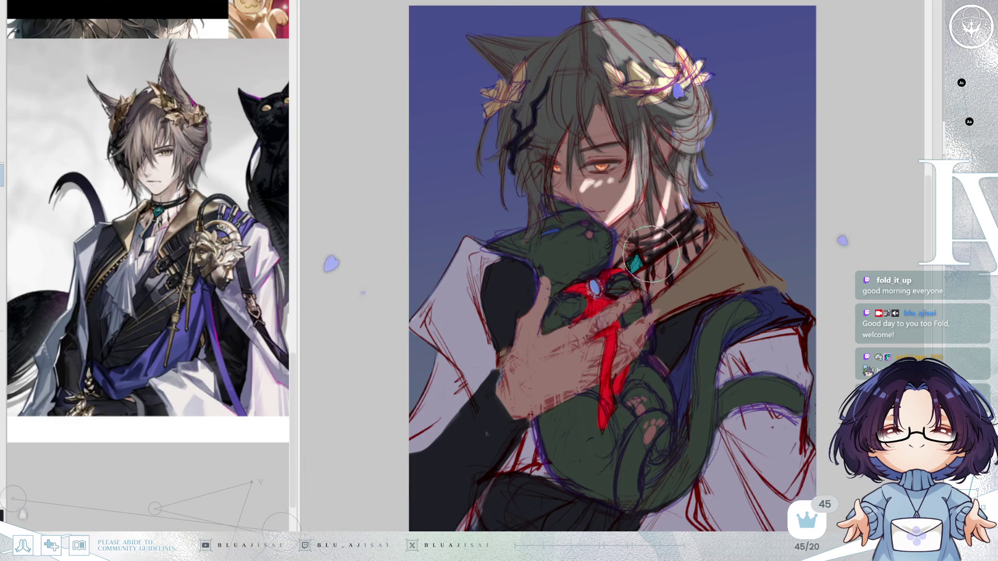
# Add light highlights across the choker, neck and top of the shoulder.
pyautogui.moveTo(650, 239)
pyautogui.mouseDown()
pyautogui.moveTo(697, 239)
pyautogui.moveTo(680, 247)
pyautogui.mouseUp()
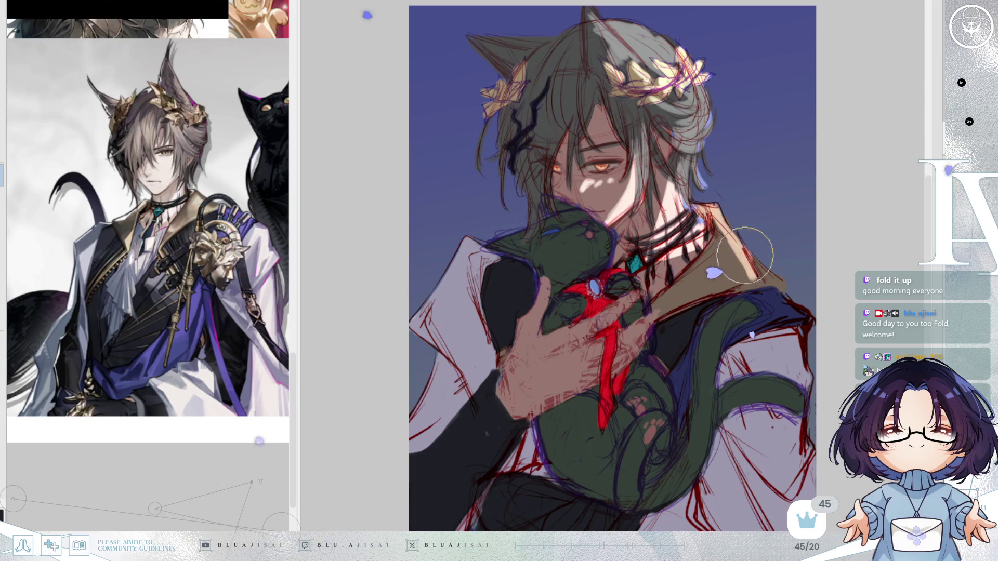
pyautogui.press('h')
pyautogui.moveTo(564, 208); pyautogui.dragTo(537, 251)
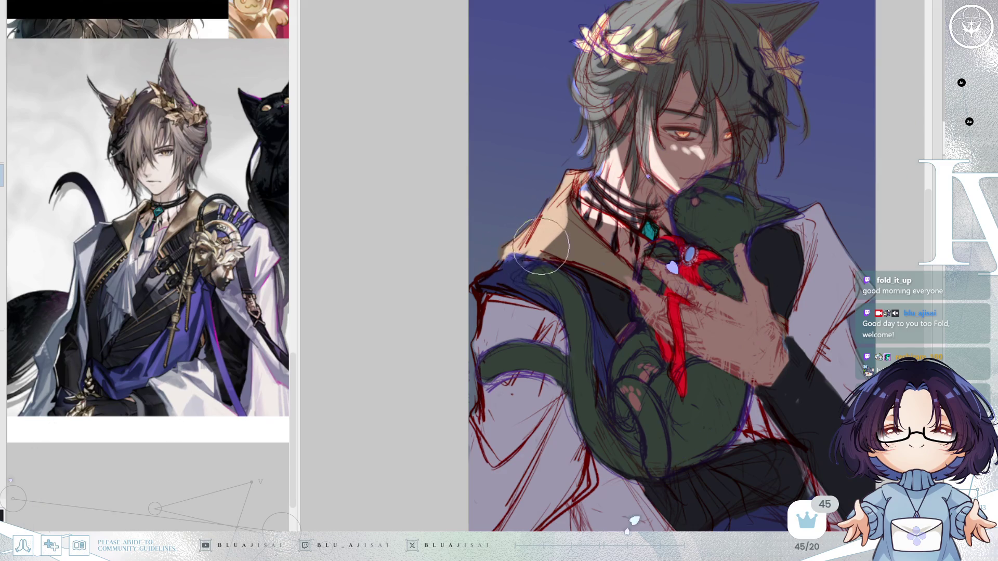
# Paint white highlights down the sleeve edge from upper arm to lower sleeve, then mirror the canvas.
pyautogui.moveTo(515, 278)
pyautogui.mouseDown()
pyautogui.moveTo(499, 320)
pyautogui.moveTo(483, 317)
pyautogui.moveTo(475, 330)
pyautogui.moveTo(498, 339)
pyautogui.moveTo(499, 447)
pyautogui.mouseUp()
pyautogui.moveTo(492, 355)
pyautogui.mouseDown()
pyautogui.moveTo(473, 460)
pyautogui.moveTo(494, 458)
pyautogui.moveTo(493, 472)
pyautogui.moveTo(477, 457)
pyautogui.moveTo(491, 434)
pyautogui.moveTo(471, 479)
pyautogui.moveTo(512, 339)
pyautogui.mouseUp()
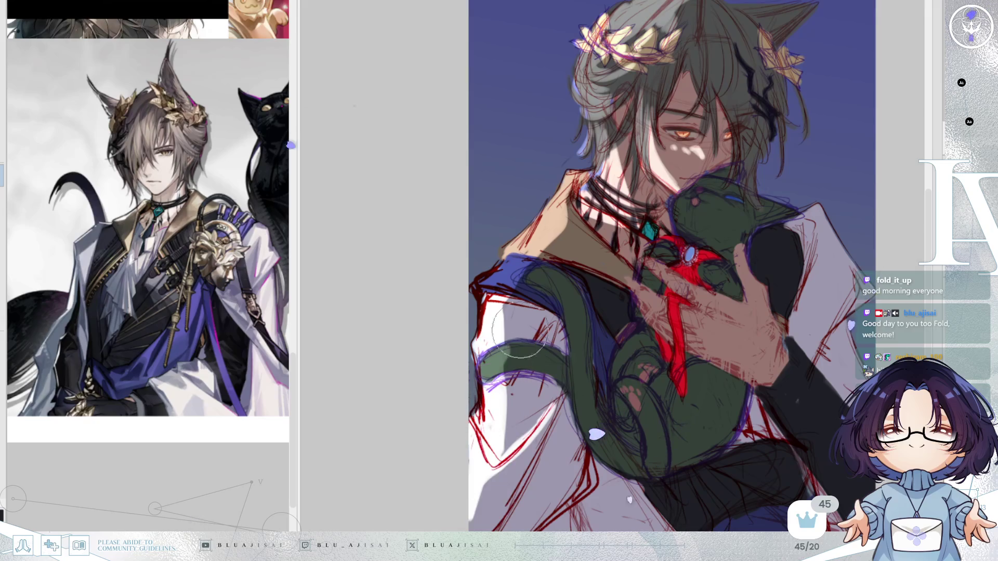
pyautogui.press('h')
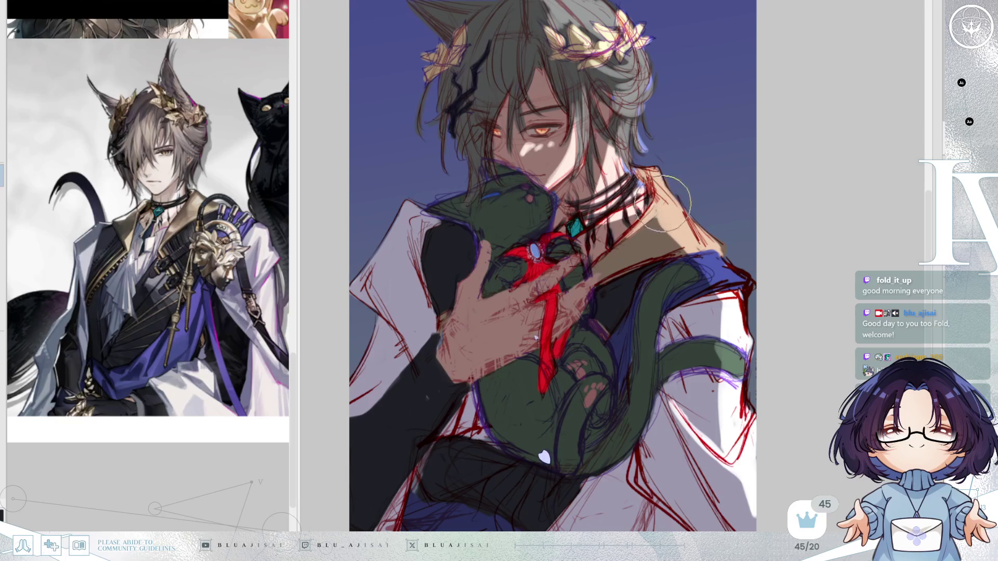
pyautogui.moveTo(592, 219)
pyautogui.mouseDown()
pyautogui.moveTo(615, 300)
pyautogui.moveTo(539, 110)
pyautogui.mouseUp()
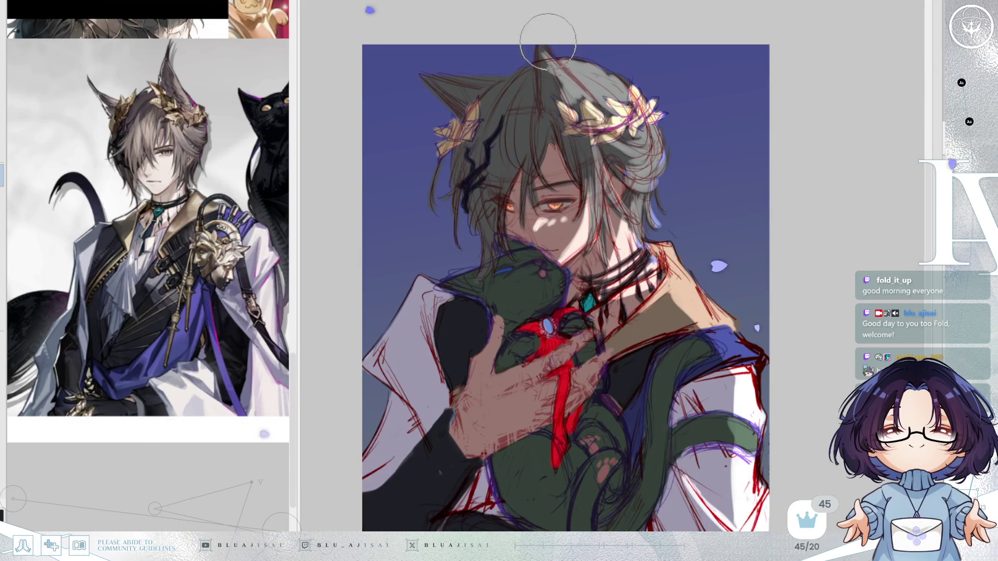
# Reframe the figure and add a short white highlight stroke on the coat collar.
pyautogui.moveTo(471, 75)
pyautogui.mouseDown()
pyautogui.moveTo(506, 114)
pyautogui.moveTo(495, 107)
pyautogui.moveTo(548, 117)
pyautogui.mouseUp()
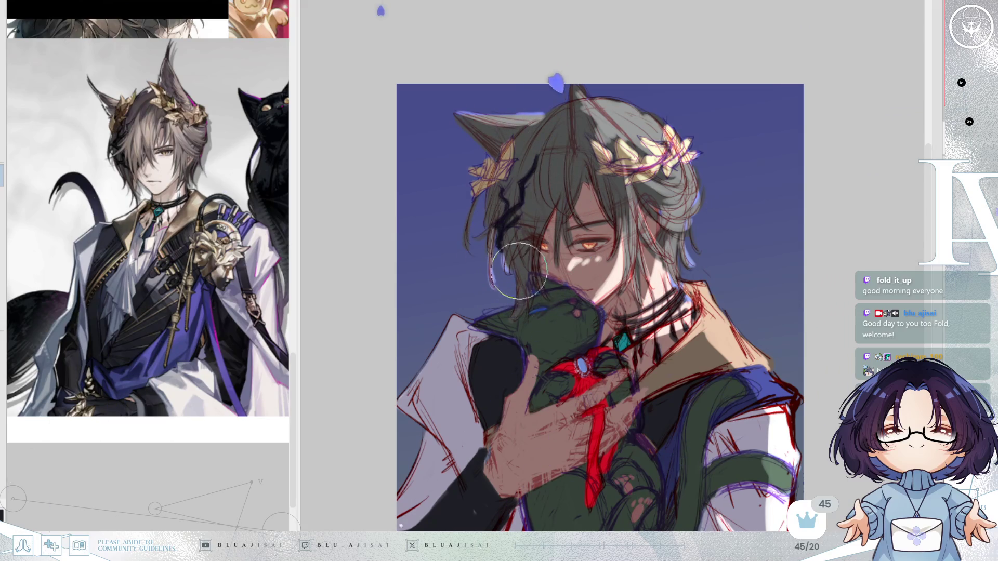
pyautogui.moveTo(431, 363)
pyautogui.mouseDown()
pyautogui.moveTo(459, 335)
pyautogui.moveTo(457, 312)
pyautogui.mouseUp()
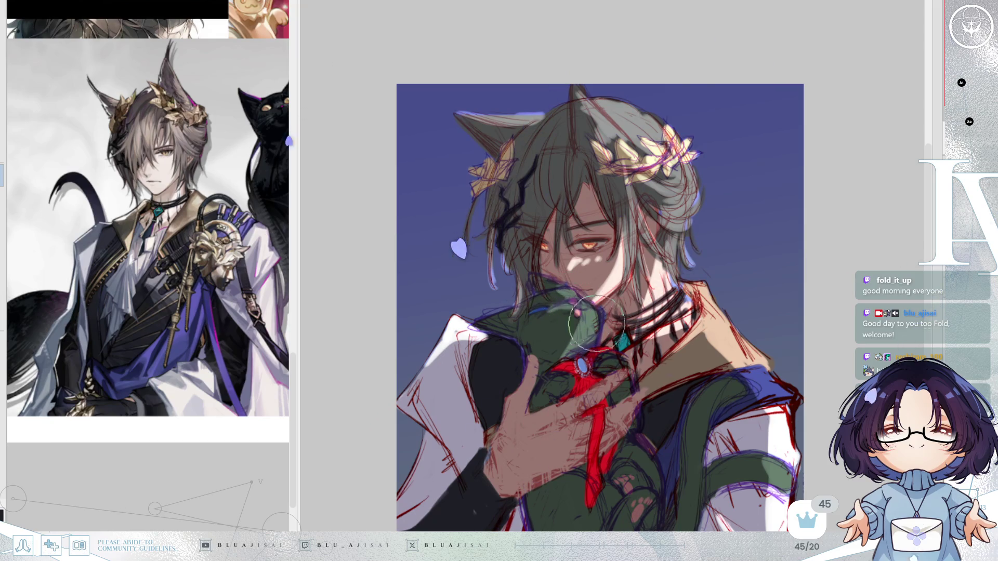
pyautogui.moveTo(653, 329); pyautogui.dragTo(644, 254)
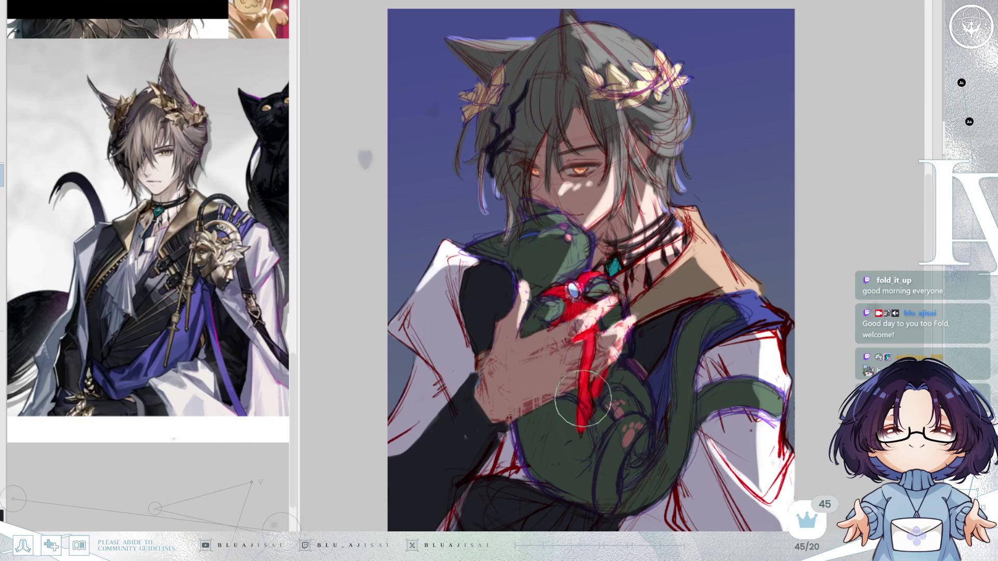
# Brighten the cat's paw with lighter green and pink pads, and highlight the coiled tail.
pyautogui.moveTo(763, 307)
pyautogui.mouseDown()
pyautogui.moveTo(767, 273)
pyautogui.moveTo(707, 312)
pyautogui.moveTo(683, 435)
pyautogui.mouseUp()
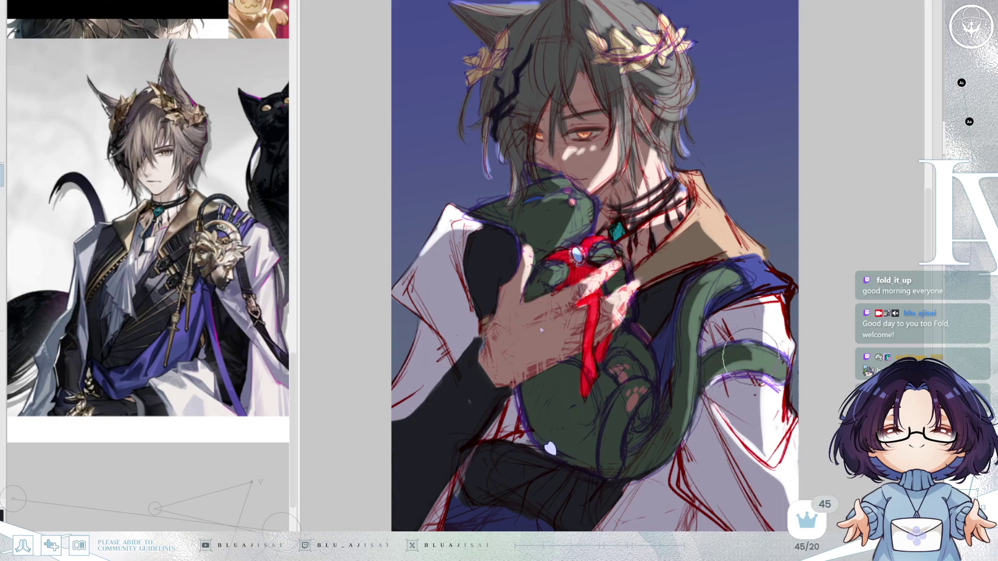
pyautogui.moveTo(638, 399)
pyautogui.mouseDown()
pyautogui.moveTo(631, 413)
pyautogui.moveTo(628, 396)
pyautogui.moveTo(608, 452)
pyautogui.moveTo(642, 397)
pyautogui.moveTo(641, 377)
pyautogui.moveTo(646, 401)
pyautogui.moveTo(638, 343)
pyautogui.moveTo(652, 400)
pyautogui.moveTo(639, 397)
pyautogui.mouseUp()
pyautogui.moveTo(542, 383)
pyautogui.mouseDown()
pyautogui.moveTo(564, 367)
pyautogui.moveTo(549, 362)
pyautogui.moveTo(598, 419)
pyautogui.mouseUp()
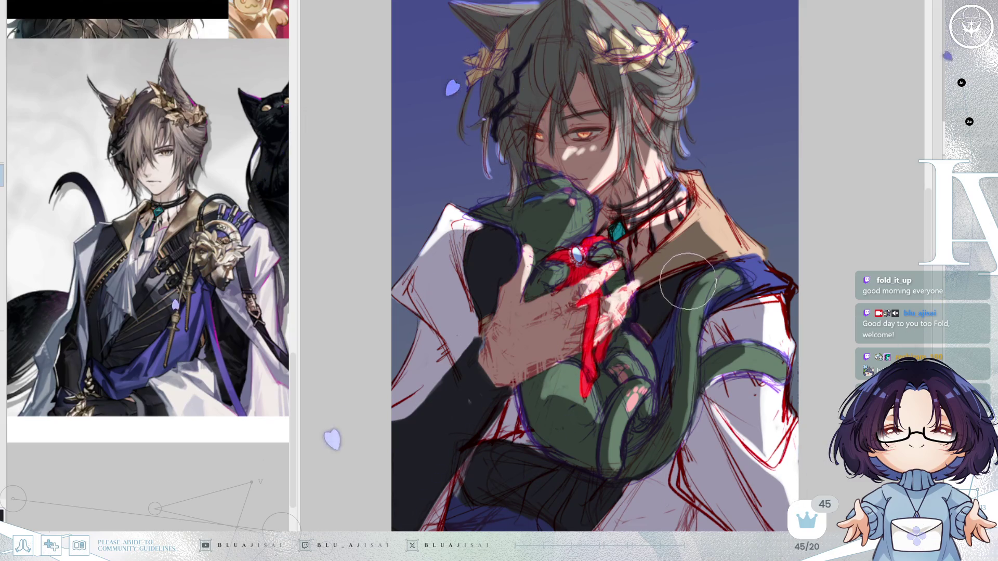
# Paint a light highlight across the boy's hand, extending it further down and brighter.
pyautogui.moveTo(501, 379); pyautogui.dragTo(553, 345)
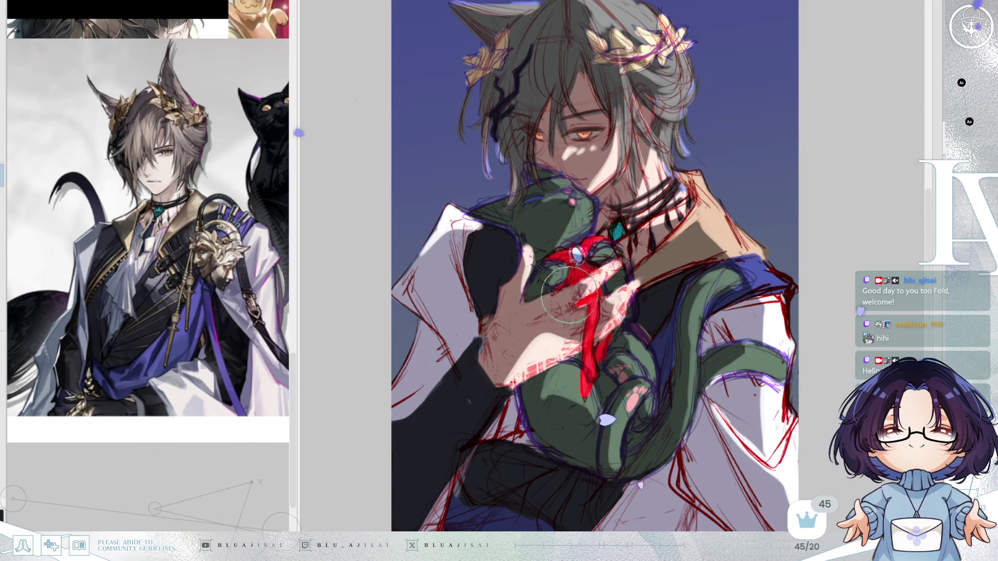
pyautogui.moveTo(524, 257); pyautogui.dragTo(520, 301)
pyautogui.scroll(-2, 693, 163)
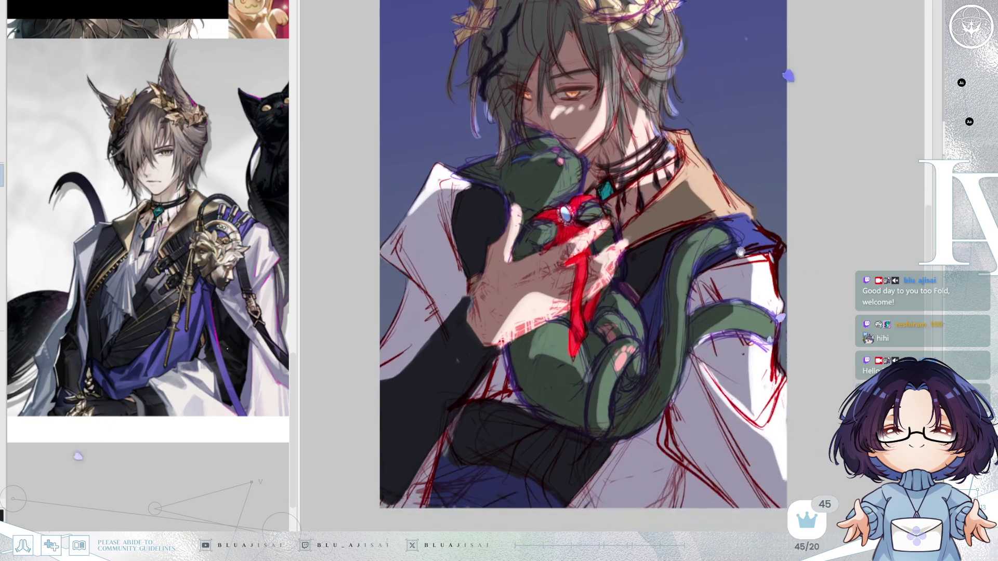
pyautogui.hotkey('ctrl', 'z')
pyautogui.moveTo(710, 456)
pyautogui.mouseDown()
pyautogui.moveTo(696, 395)
pyautogui.moveTo(710, 453)
pyautogui.moveTo(738, 484)
pyautogui.moveTo(702, 400)
pyautogui.moveTo(757, 481)
pyautogui.moveTo(743, 499)
pyautogui.moveTo(730, 461)
pyautogui.mouseUp()
pyautogui.scroll(3, 802, 161)
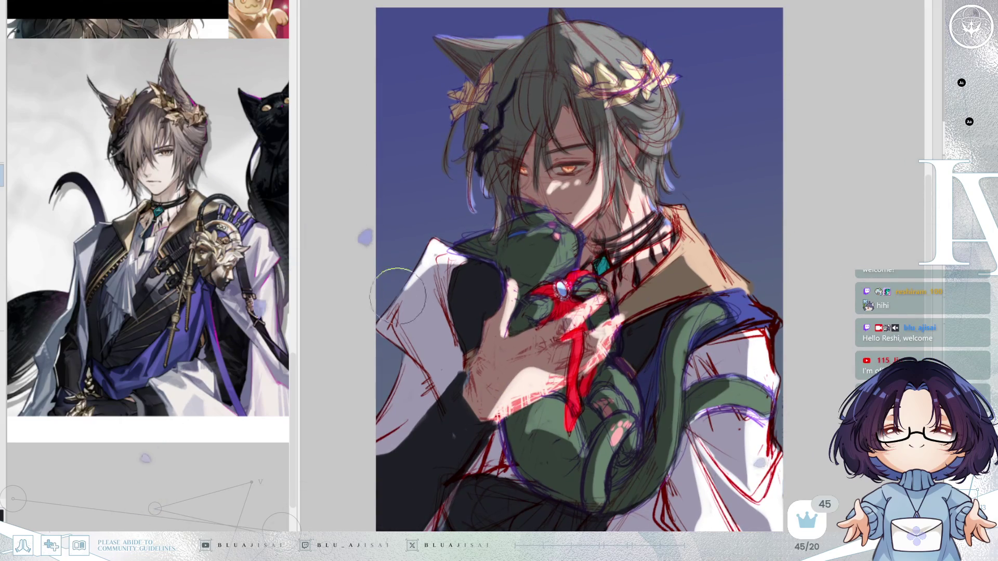
pyautogui.moveTo(405, 395)
pyautogui.mouseDown()
pyautogui.moveTo(403, 385)
pyautogui.moveTo(416, 390)
pyautogui.mouseUp()
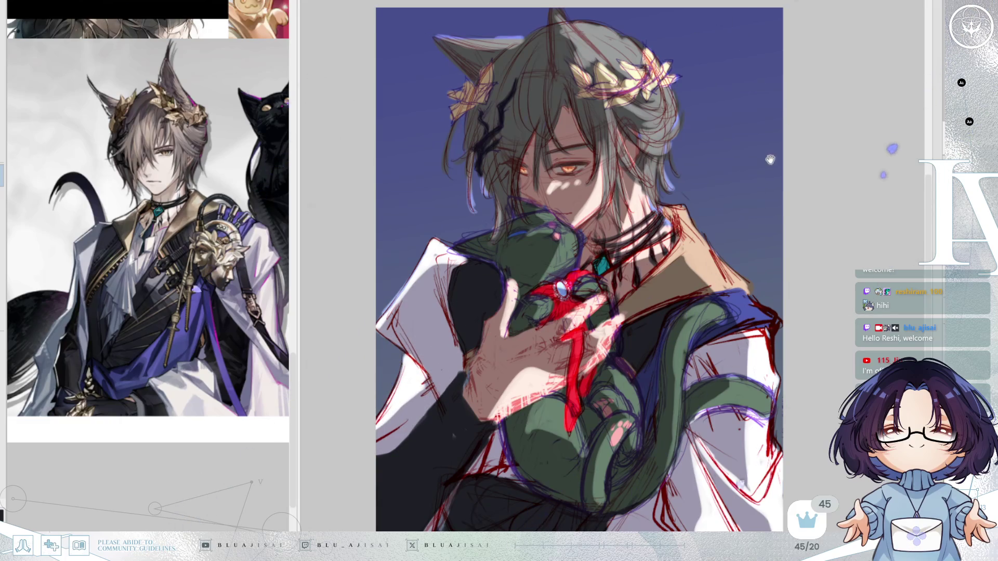
pyautogui.moveTo(756, 144); pyautogui.dragTo(759, 197)
pyautogui.moveTo(456, 147); pyautogui.dragTo(467, 139)
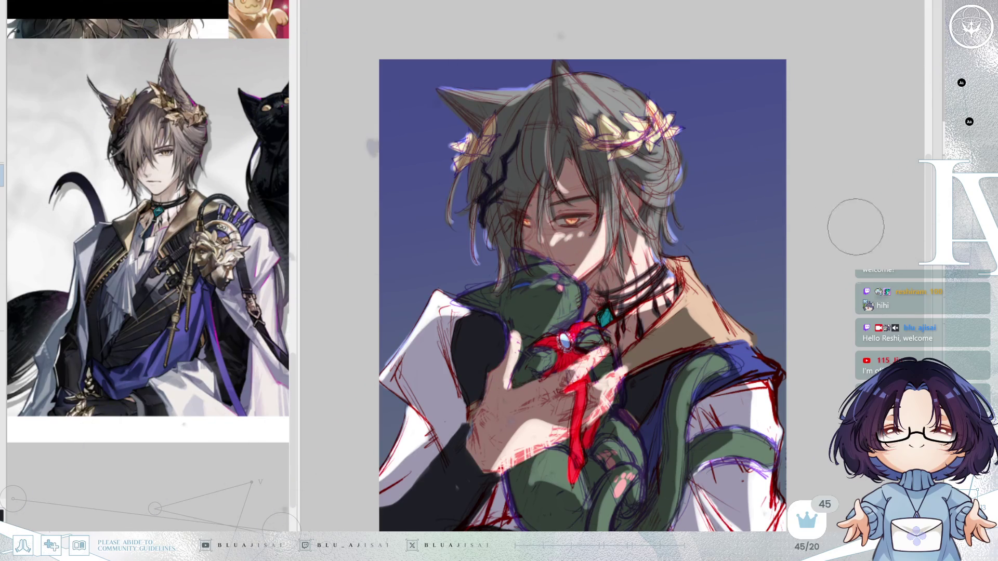
pyautogui.scroll(-2, 855, 221)
pyautogui.scroll(2, 833, 217)
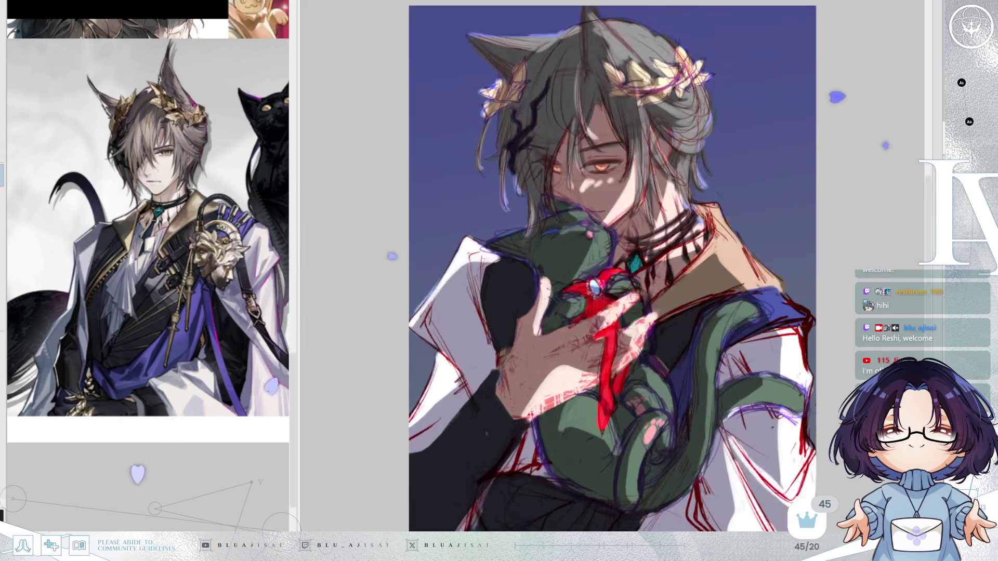
pyautogui.scroll(-1, 855, 231)
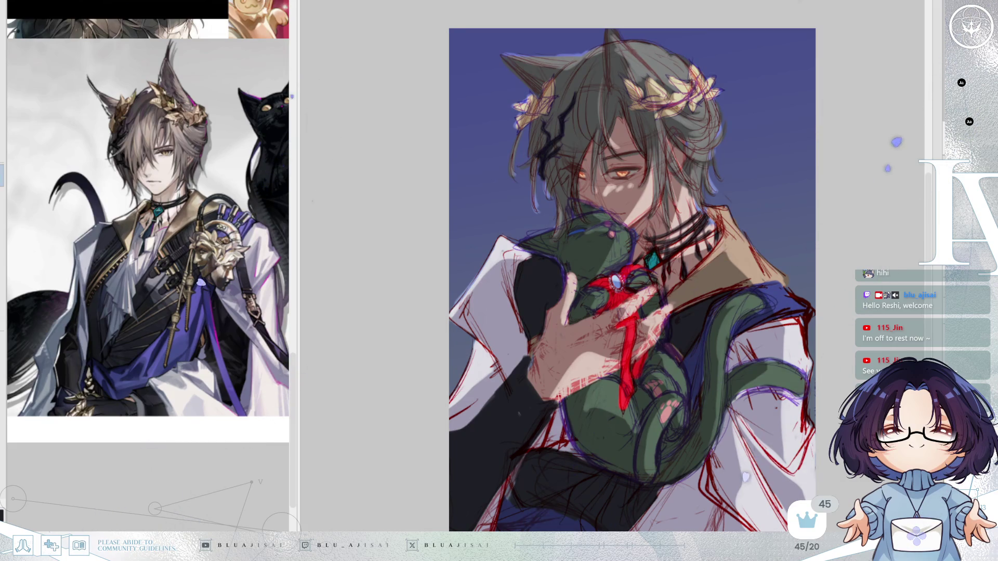
# Zoom the reference board until the glasses-and-black-cat image fills the panel.
pyautogui.scroll(10, 287, 421)
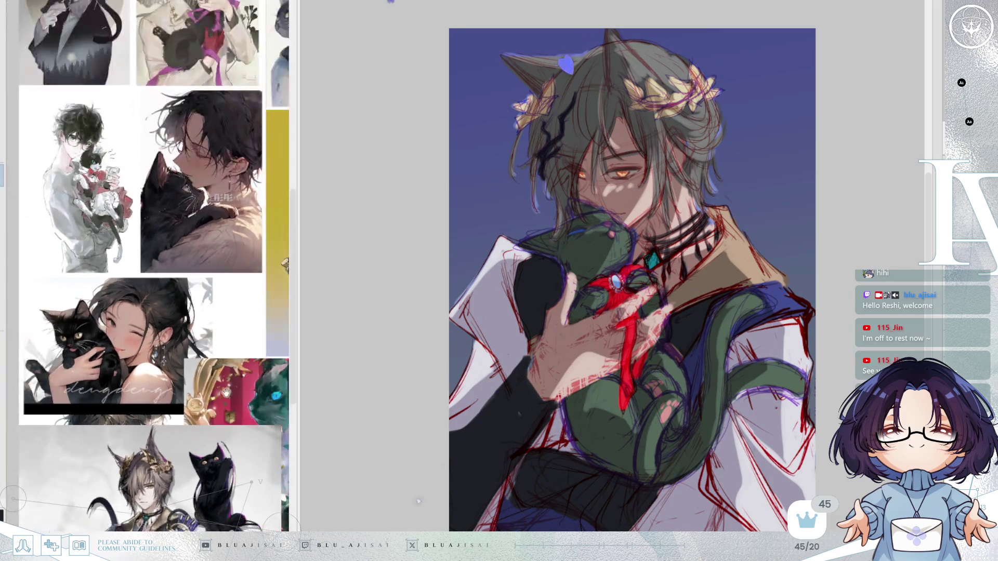
pyautogui.scroll(10, 212, 460)
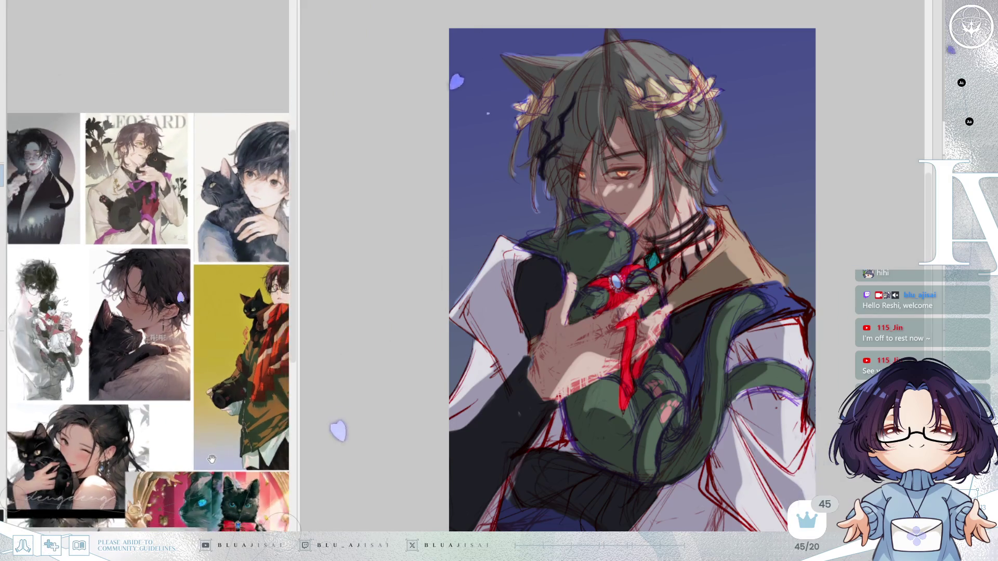
pyautogui.scroll(5, 212, 460)
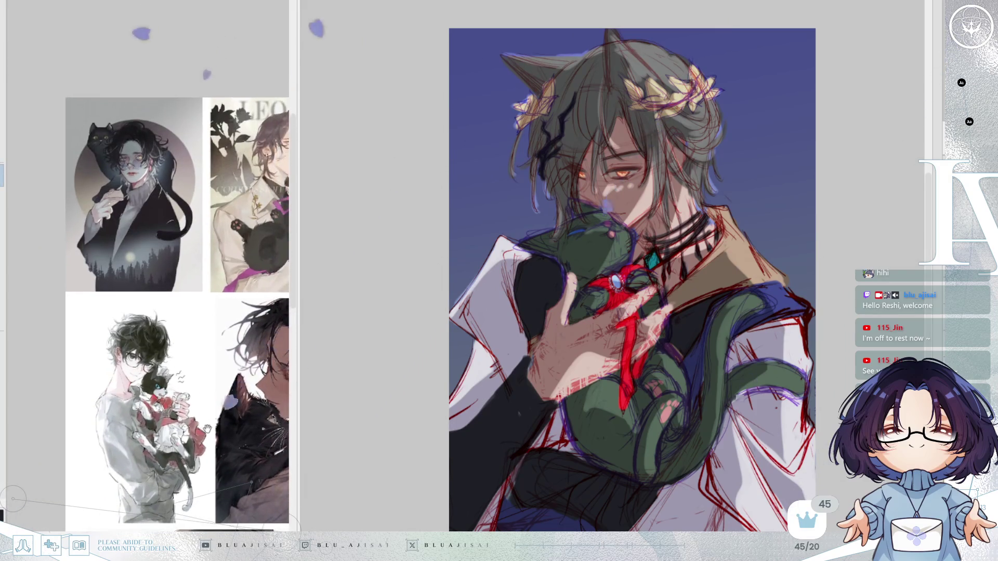
pyautogui.scroll(3, 237, 494)
pyautogui.scroll(4, 238, 495)
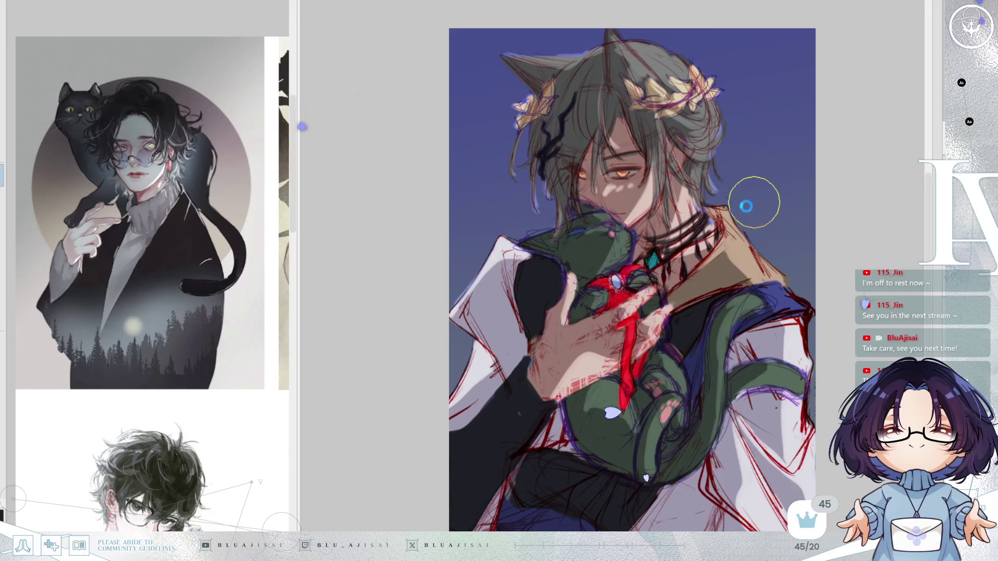
pyautogui.moveTo(757, 206); pyautogui.dragTo(758, 208)
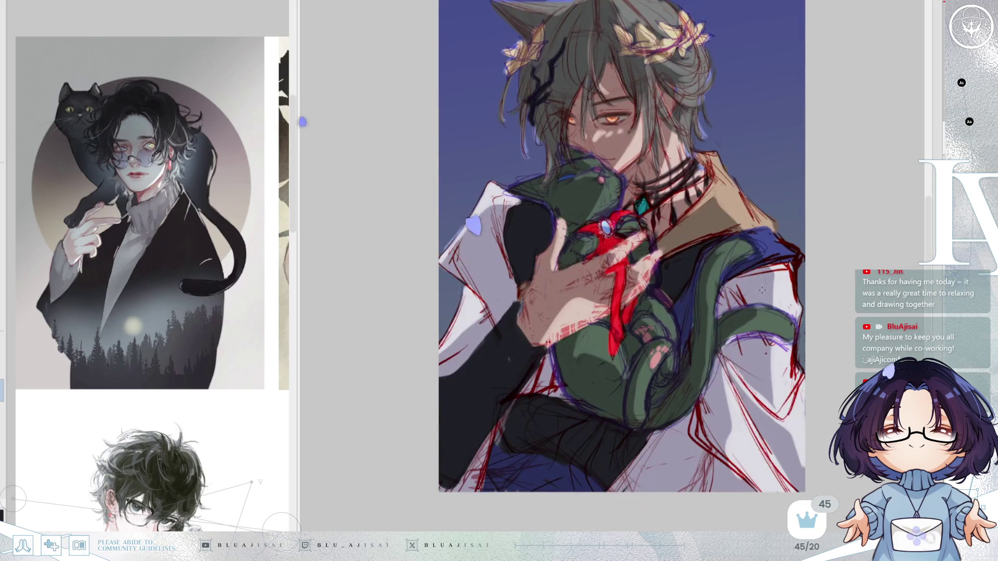
pyautogui.scroll(-3, 558, 373)
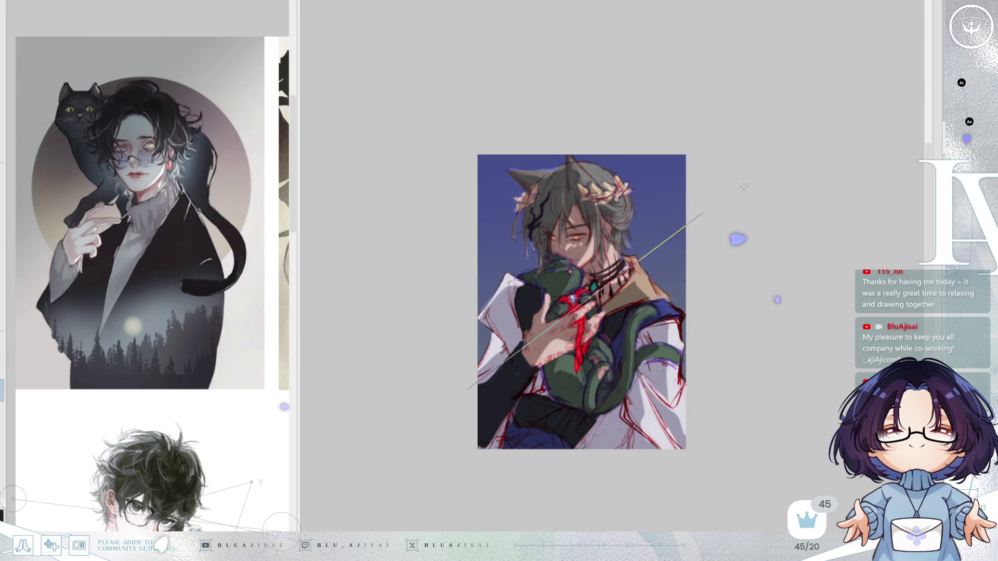
pyautogui.scroll(4, 867, 190)
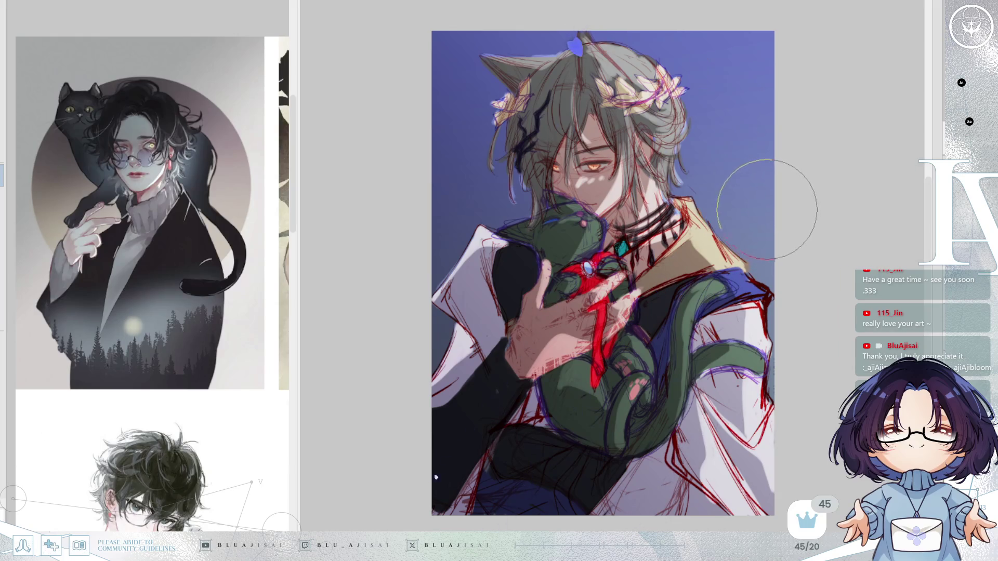
pyautogui.scroll(-1, 768, 213)
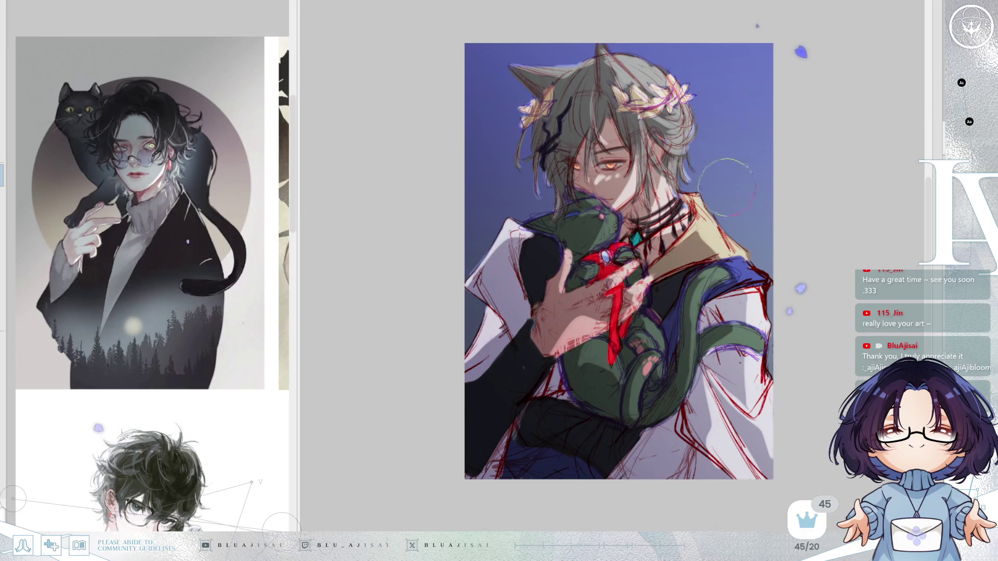
pyautogui.moveTo(722, 106); pyautogui.dragTo(705, 66)
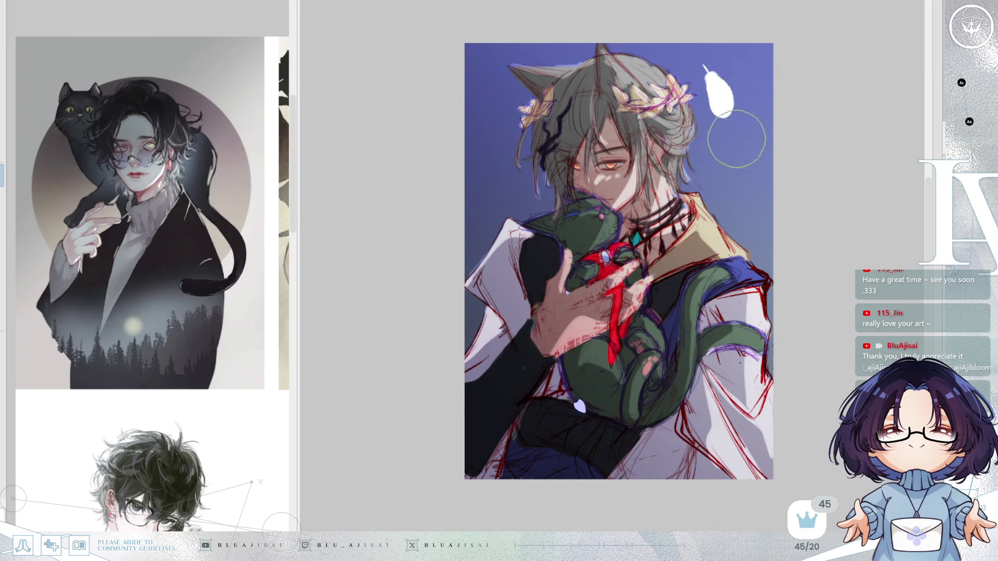
# Paint two white feather shapes at the upper right, undoing the misplaced blobs.
pyautogui.moveTo(734, 136); pyautogui.dragTo(761, 119)
pyautogui.hotkey('ctrl', 'z')
pyautogui.hotkey('ctrl', 'z')
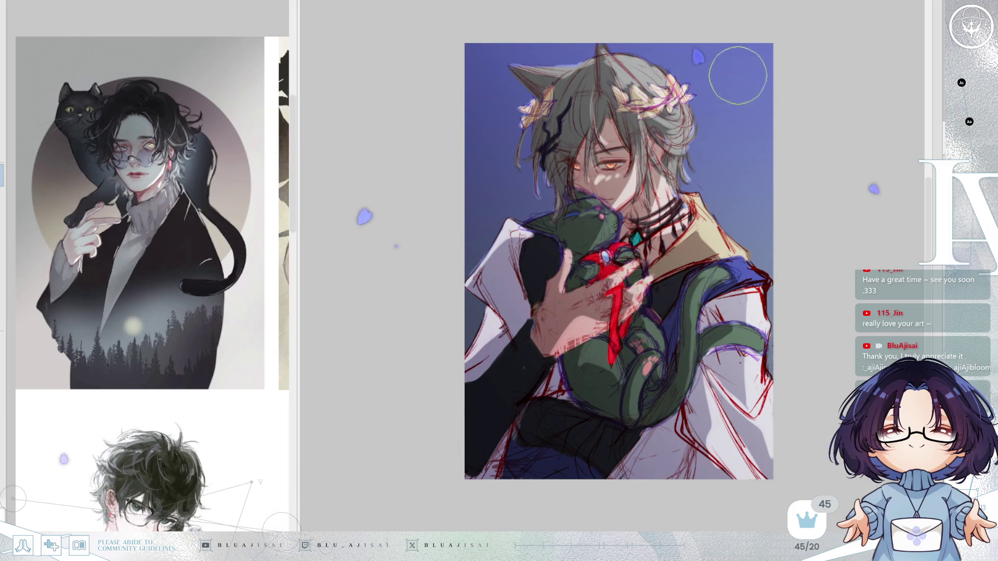
pyautogui.moveTo(748, 89); pyautogui.dragTo(757, 60)
pyautogui.moveTo(743, 156); pyautogui.dragTo(764, 141)
pyautogui.hotkey('ctrl', 'z')
pyautogui.hotkey('ctrl', 'z')
pyautogui.moveTo(754, 65); pyautogui.dragTo(720, 52)
pyautogui.moveTo(741, 112); pyautogui.dragTo(756, 146)
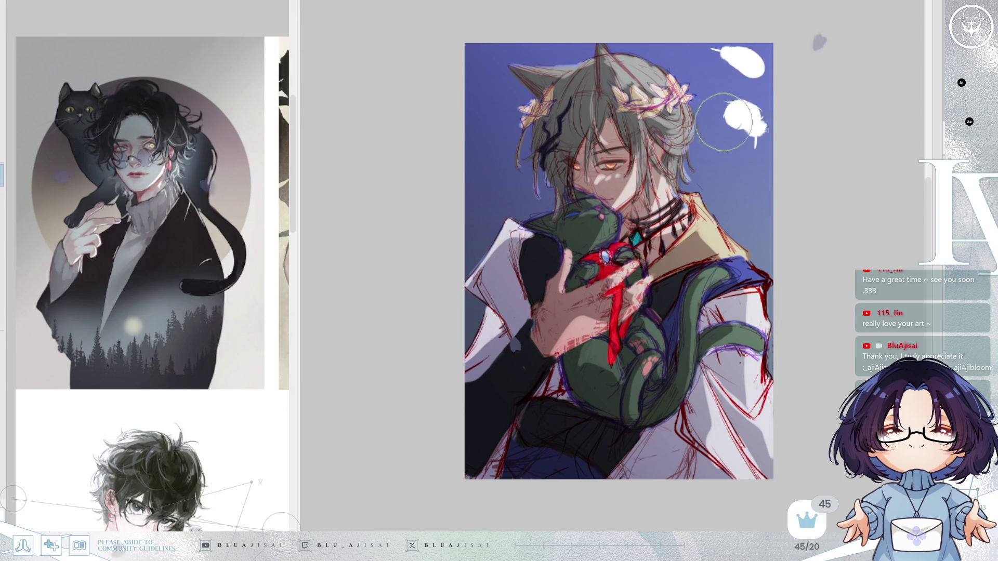
# Add white feathers down the left side toward the hand, undoing one misplaced near the hair.
pyautogui.moveTo(481, 107); pyautogui.dragTo(517, 121)
pyautogui.moveTo(468, 143); pyautogui.dragTo(472, 196)
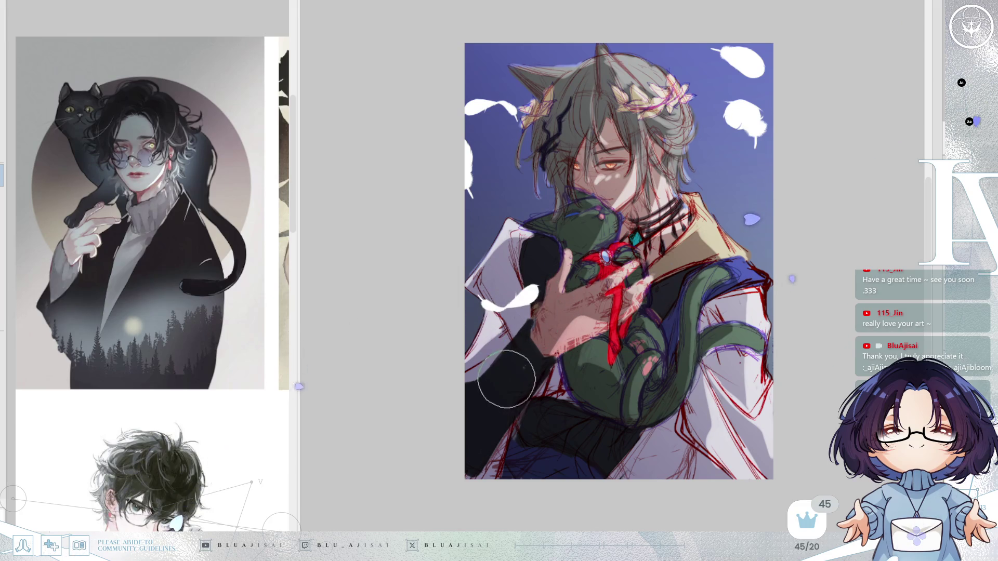
pyautogui.moveTo(479, 260); pyautogui.dragTo(474, 301)
pyautogui.hotkey('ctrl', 'z')
pyautogui.moveTo(530, 318); pyautogui.dragTo(493, 338)
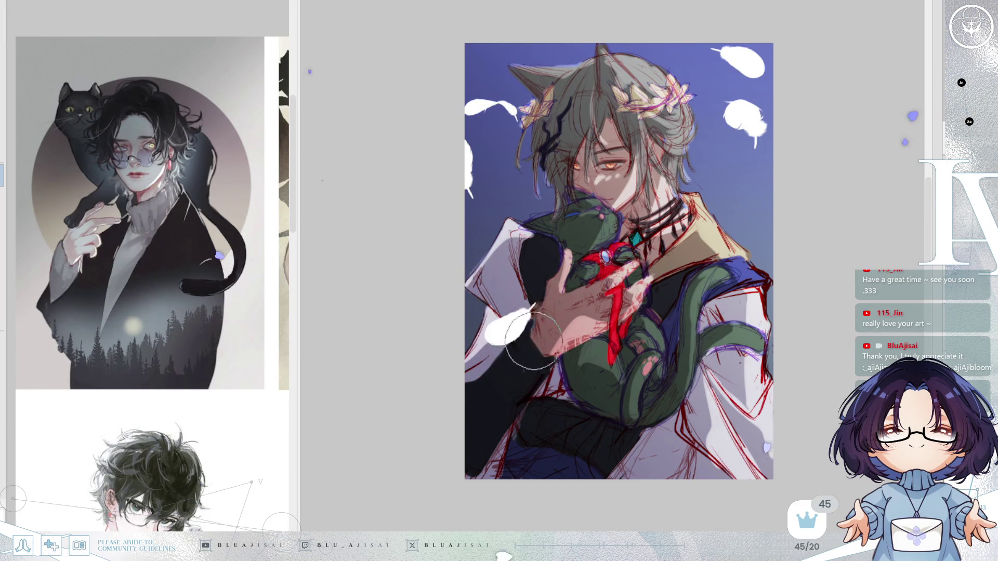
pyautogui.moveTo(510, 391); pyautogui.dragTo(470, 408)
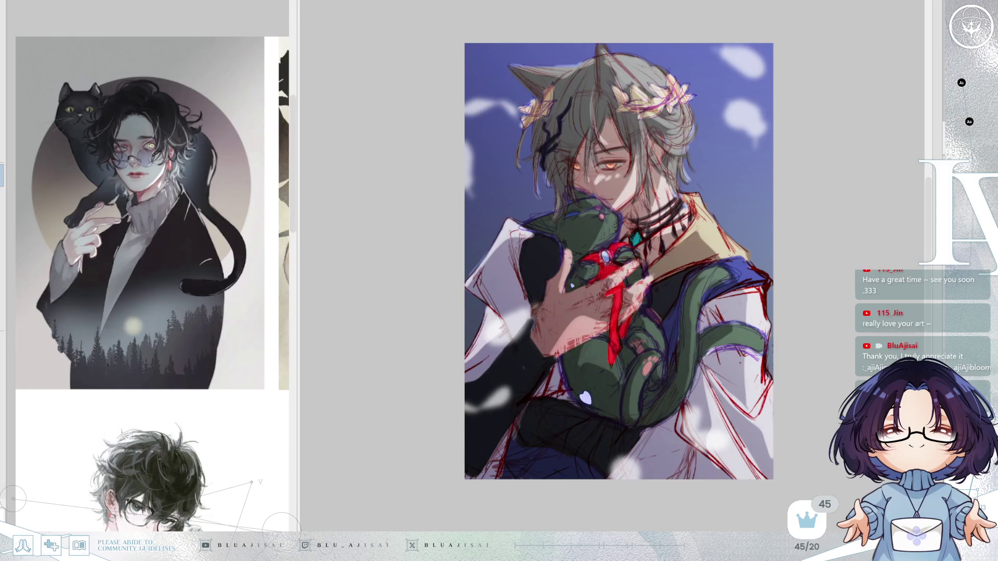
pyautogui.scroll(2, 640, 159)
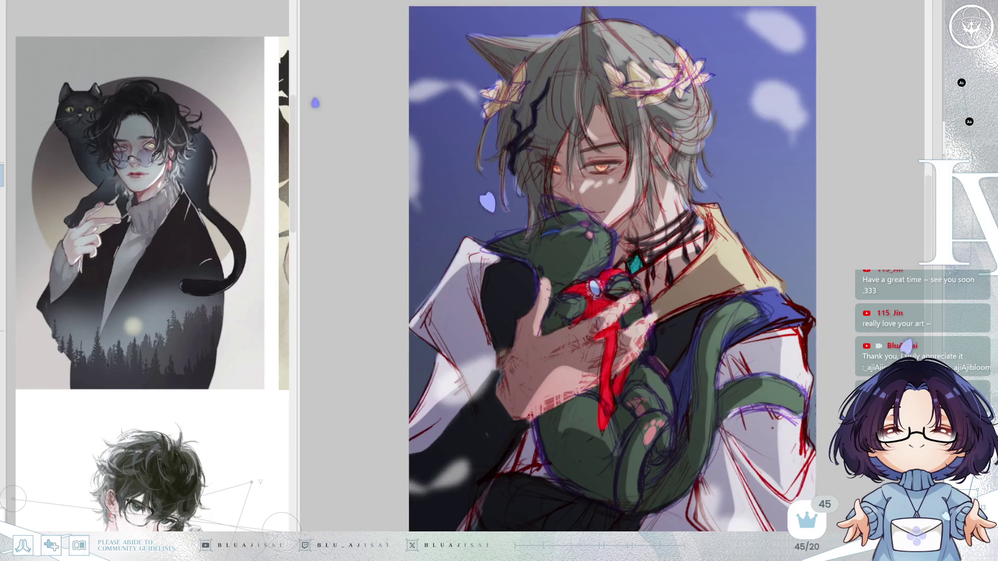
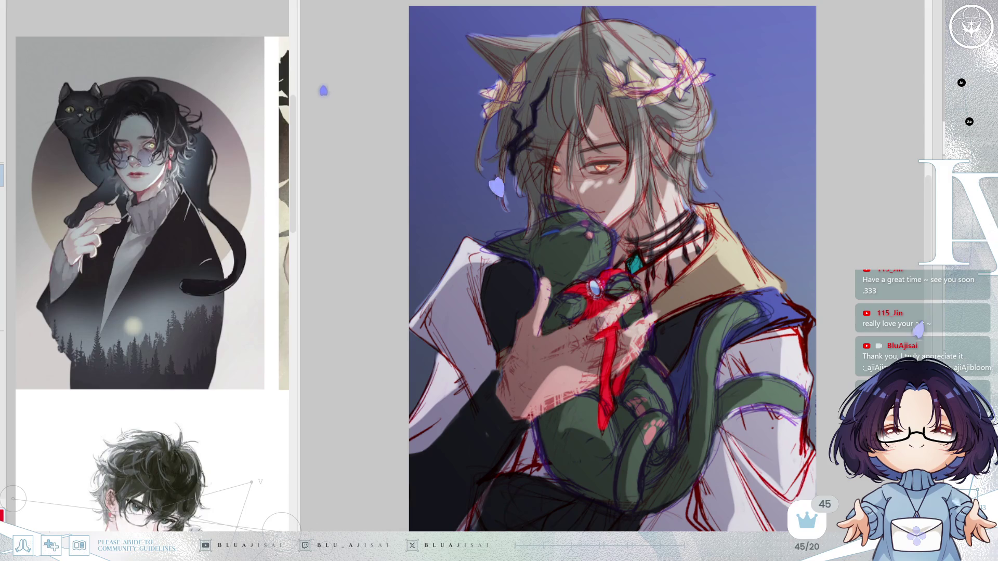
# Airbrush soft red petals across the background, undoing stray spots near the ear.
pyautogui.hotkey('ctrl', '-')
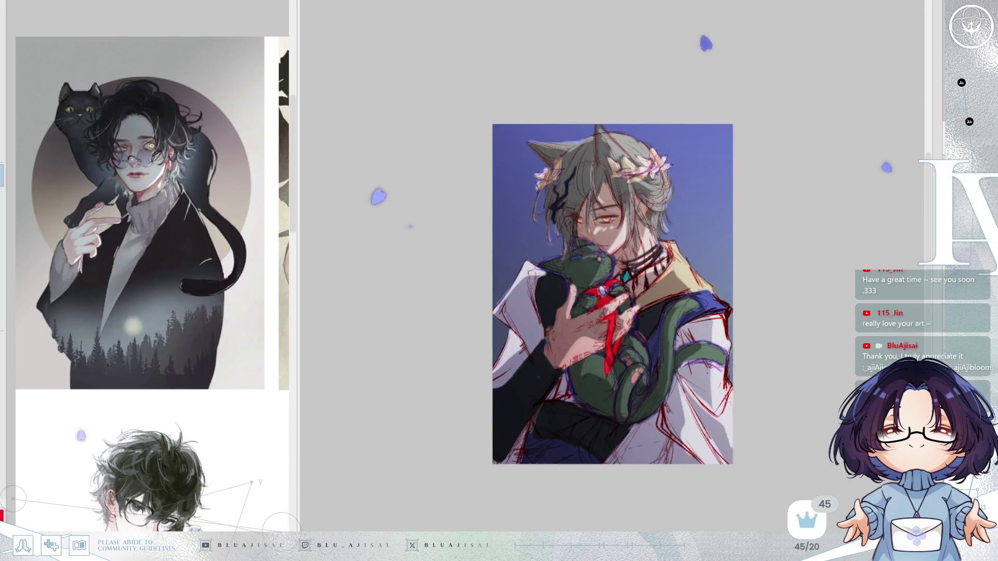
pyautogui.moveTo(727, 222)
pyautogui.mouseDown()
pyautogui.moveTo(657, 311)
pyautogui.moveTo(520, 201)
pyautogui.moveTo(481, 226)
pyautogui.mouseUp()
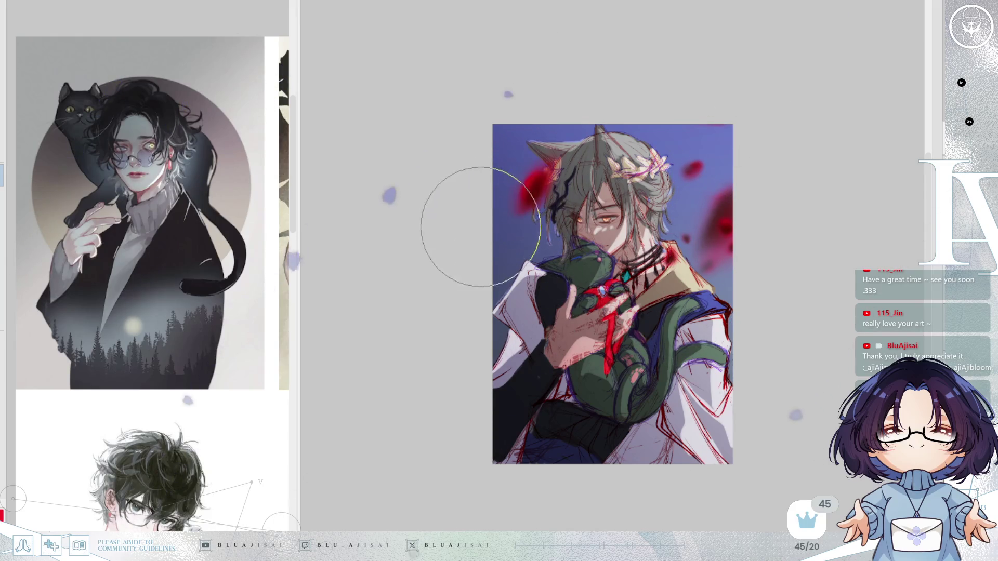
pyautogui.hotkey('ctrl', 'z')
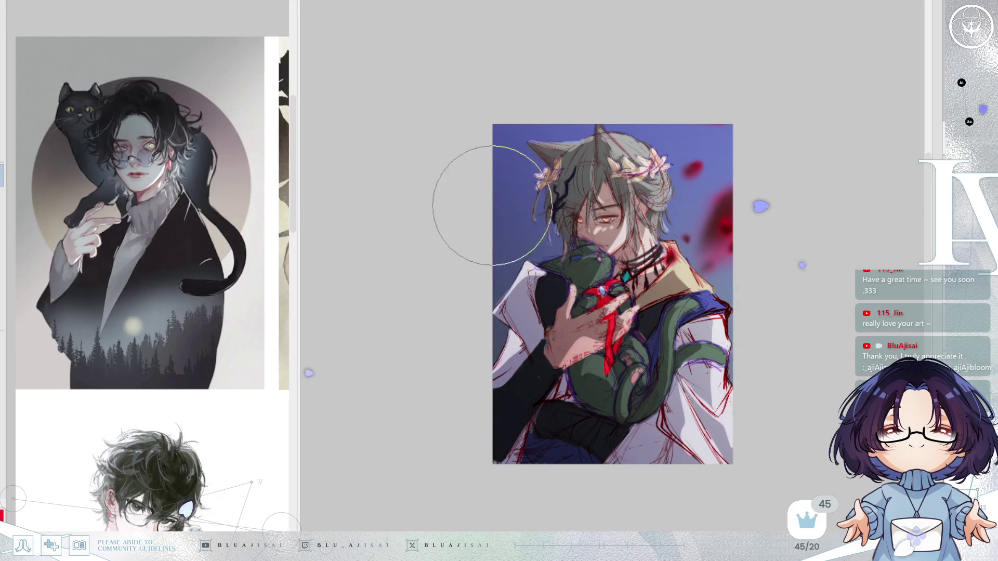
pyautogui.click(526, 182)
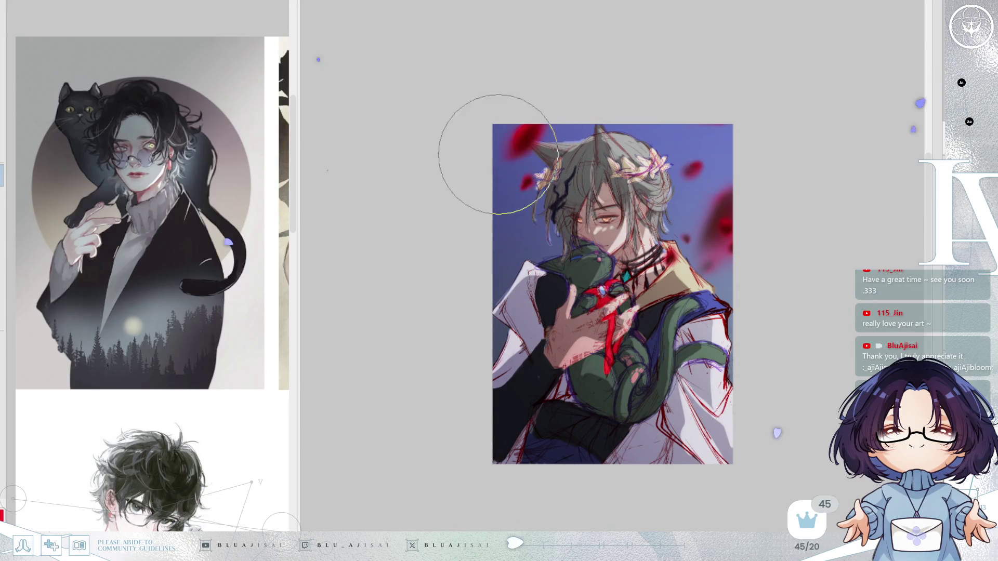
pyautogui.moveTo(477, 178)
pyautogui.mouseDown()
pyautogui.moveTo(514, 140)
pyautogui.moveTo(507, 166)
pyautogui.mouseUp()
pyautogui.hotkey('ctrl', 'z')
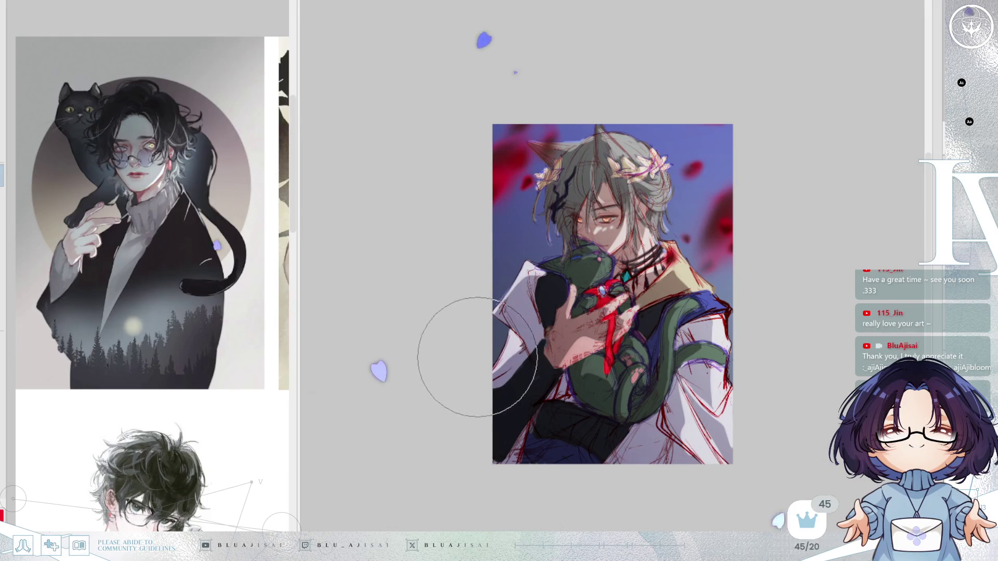
pyautogui.hotkey('ctrl', 'z')
# Try a large diagonal red blur over the top-left corner, then undo it.
pyautogui.moveTo(531, 133)
pyautogui.mouseDown()
pyautogui.moveTo(485, 189)
pyautogui.moveTo(485, 223)
pyautogui.mouseUp()
pyautogui.hotkey('ctrl', 'z')
pyautogui.moveTo(531, 126); pyautogui.dragTo(481, 193)
pyautogui.hotkey('ctrl', 'z')
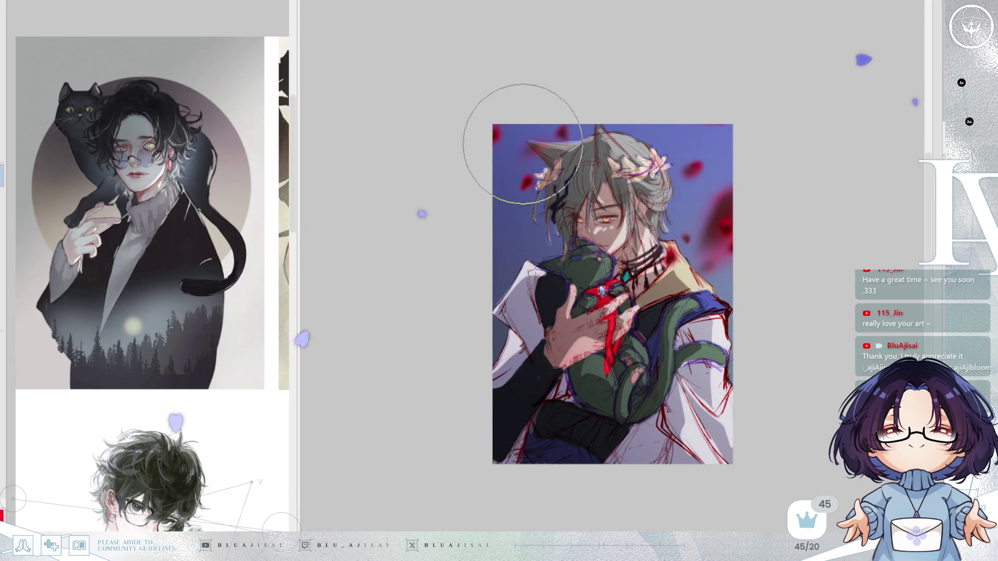
pyautogui.moveTo(541, 134); pyautogui.dragTo(486, 197)
pyautogui.moveTo(535, 137); pyautogui.dragTo(482, 211)
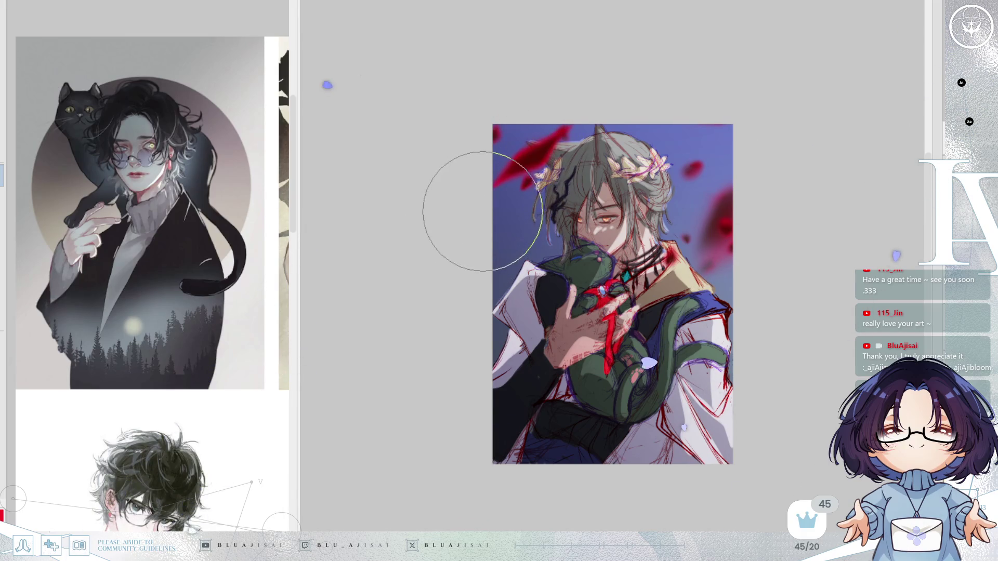
pyautogui.hotkey('ctrl', 'z')
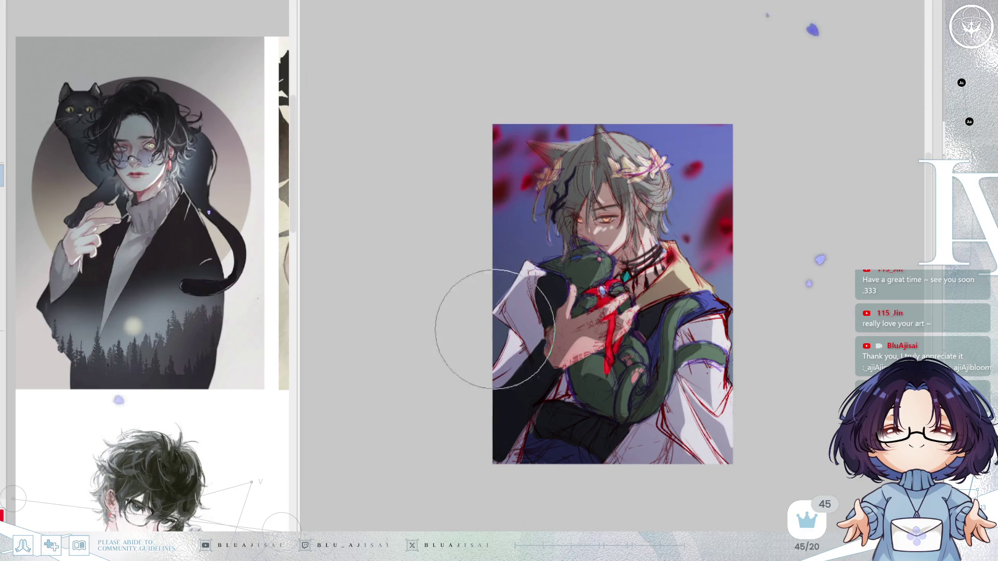
# Sweep a soft red streak across the lower-left cloak.
pyautogui.moveTo(490, 301); pyautogui.dragTo(493, 304)
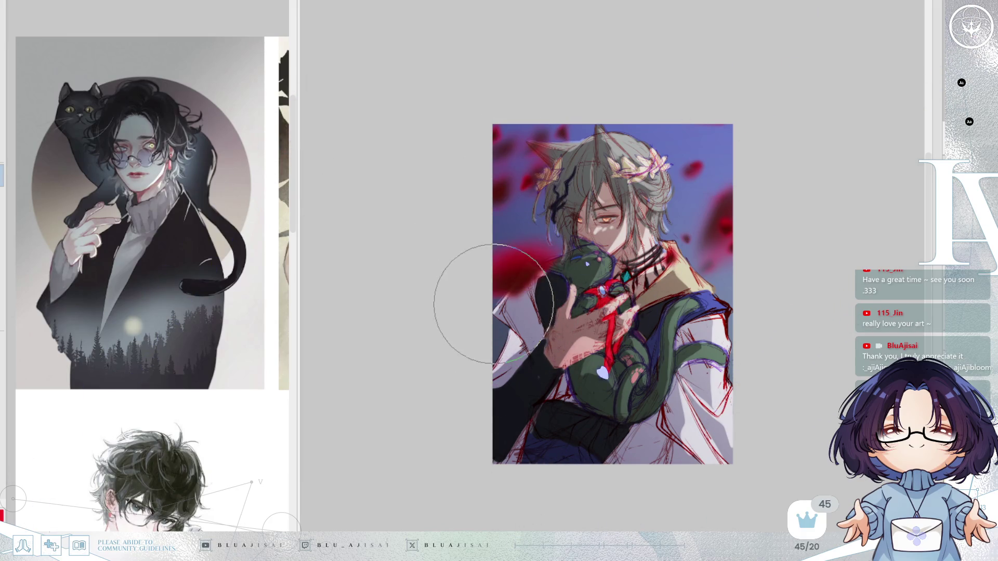
pyautogui.hotkey('ctrl', 'z')
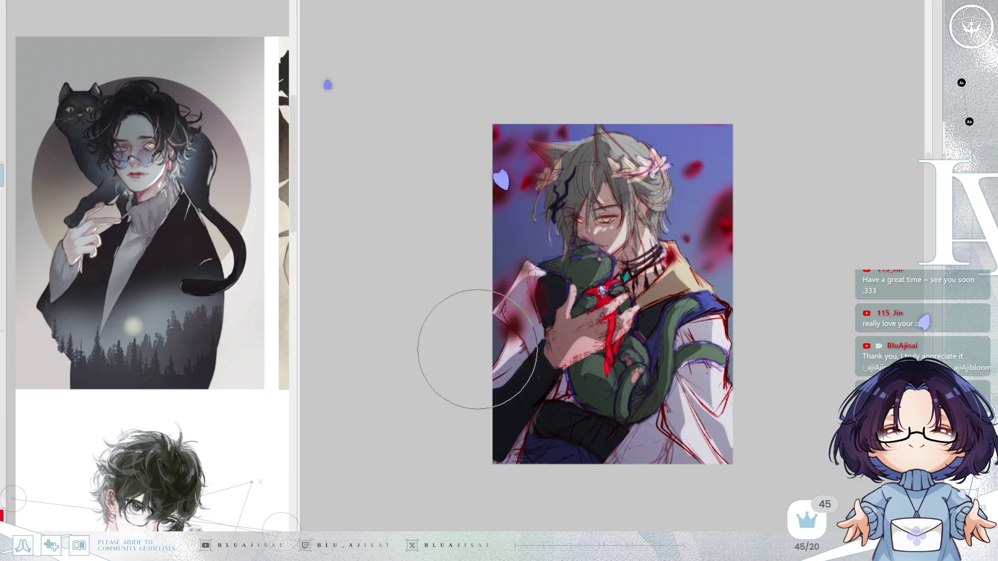
pyautogui.moveTo(598, 377)
pyautogui.mouseDown()
pyautogui.moveTo(500, 472)
pyautogui.moveTo(519, 413)
pyautogui.moveTo(519, 423)
pyautogui.moveTo(668, 457)
pyautogui.moveTo(599, 449)
pyautogui.moveTo(746, 357)
pyautogui.moveTo(716, 366)
pyautogui.mouseUp()
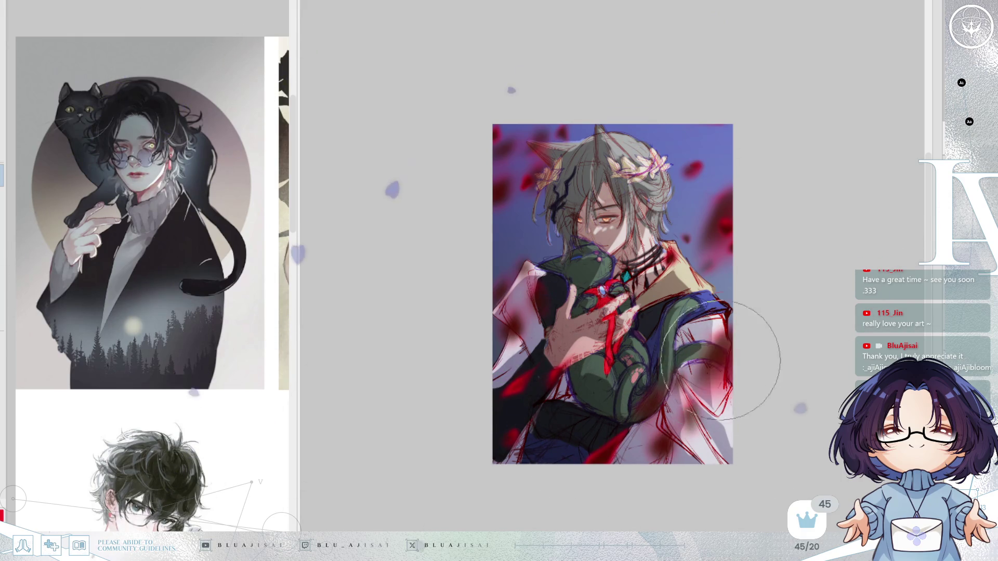
pyautogui.hotkey('ctrl', '+')
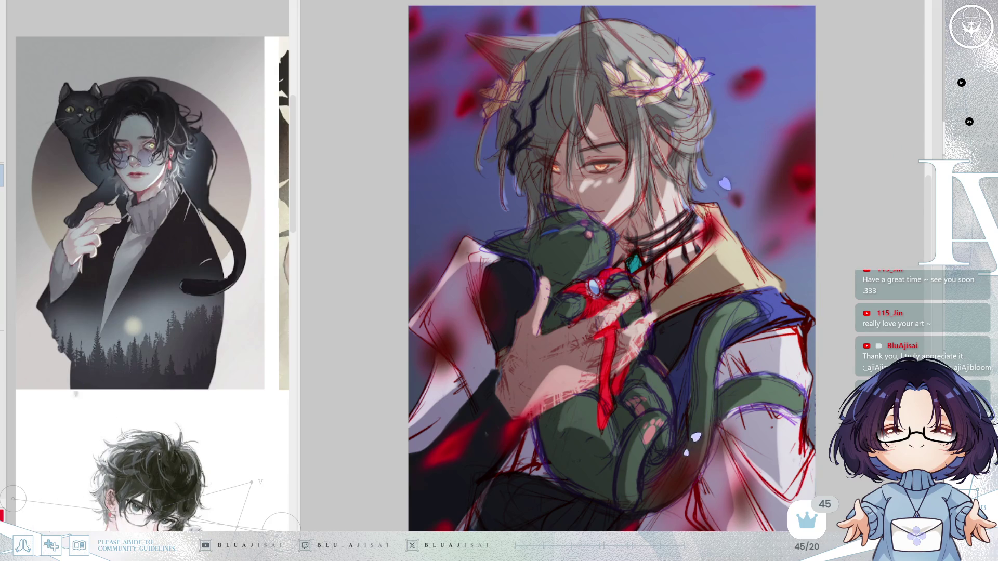
# Try turning the blurred petals and cloak glow dark, then revert them to red.
pyautogui.moveTo(447, 457); pyautogui.dragTo(514, 432)
pyautogui.hotkey('alt', 'BackSpace')
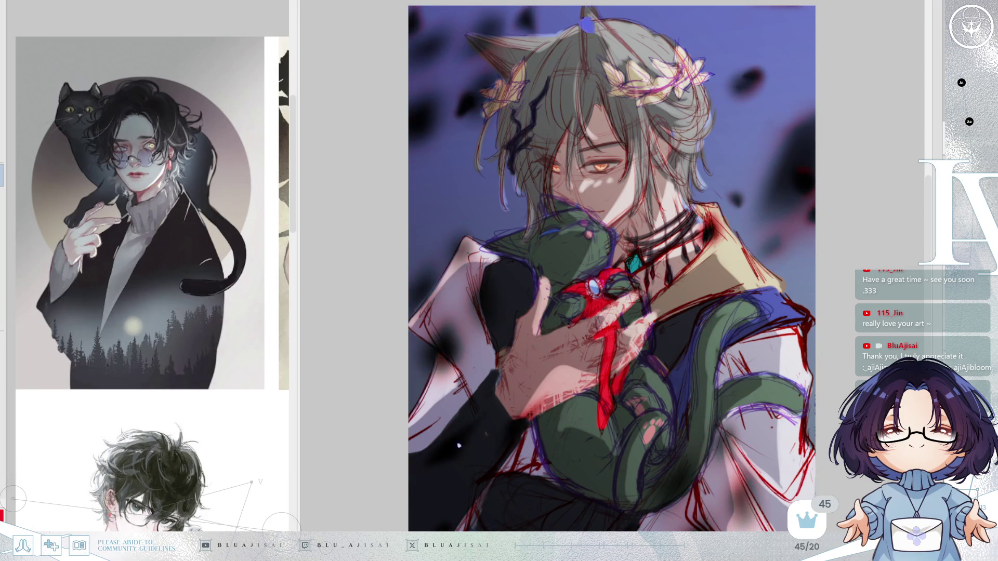
pyautogui.hotkey('ctrl', 'z')
pyautogui.hotkey('ctrl', 'z')
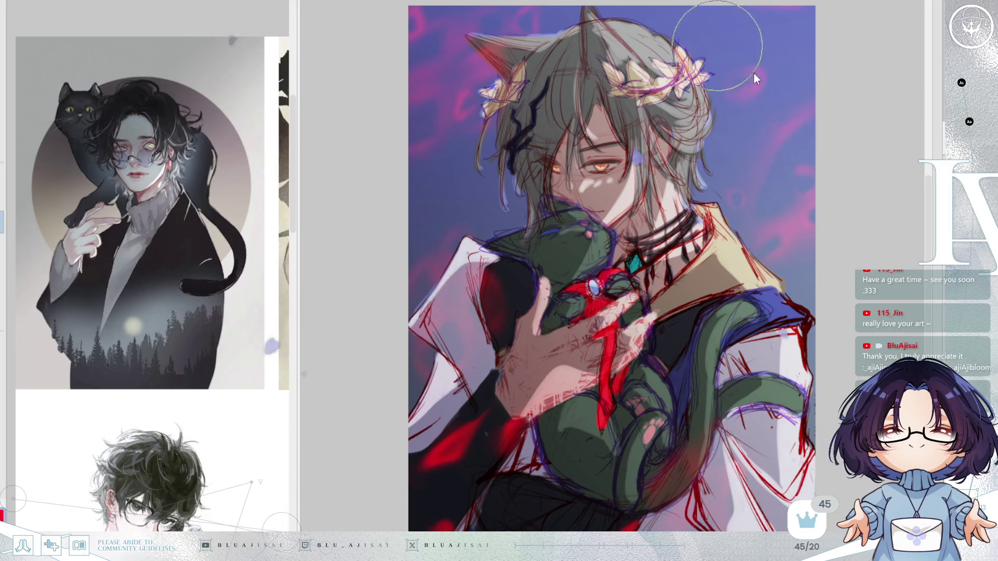
# Spatter red and dark dots around the hair and left edge, then white sparkles over the figure.
pyautogui.moveTo(733, 37)
pyautogui.mouseDown()
pyautogui.moveTo(757, 120)
pyautogui.moveTo(758, 190)
pyautogui.mouseUp()
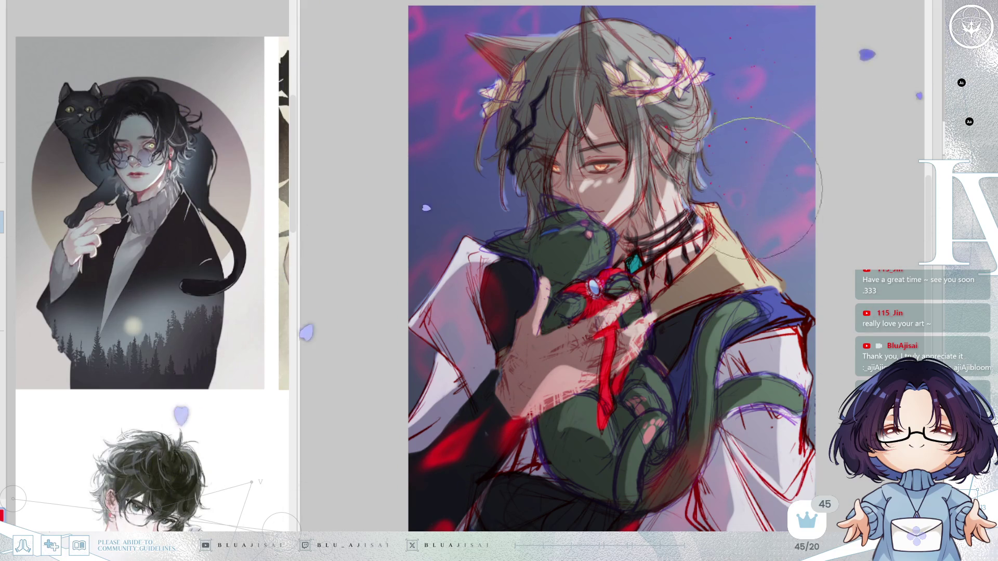
pyautogui.moveTo(423, 179)
pyautogui.mouseDown()
pyautogui.moveTo(436, 184)
pyautogui.moveTo(446, 78)
pyautogui.moveTo(423, 413)
pyautogui.moveTo(505, 514)
pyautogui.mouseUp()
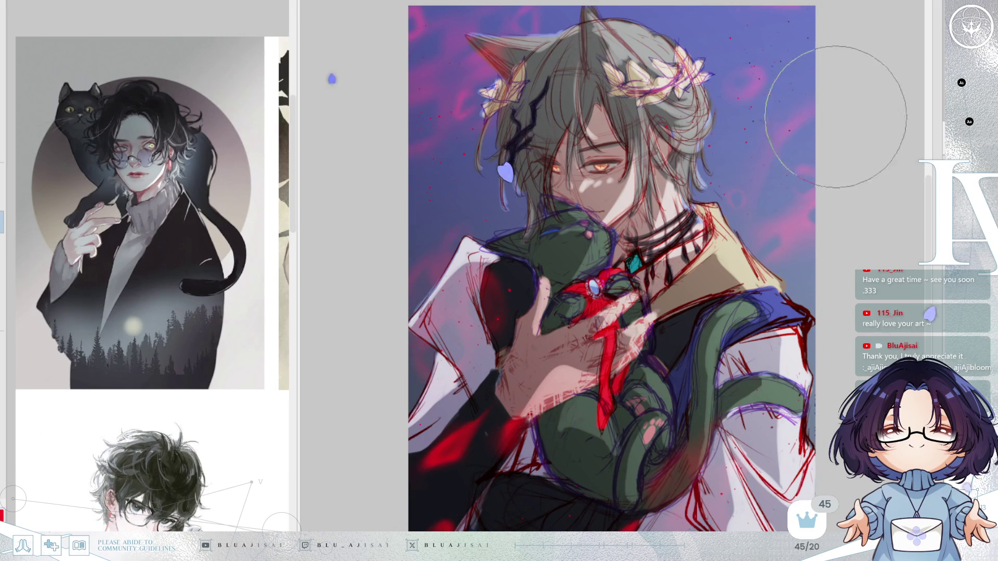
pyautogui.moveTo(437, 107)
pyautogui.mouseDown()
pyautogui.moveTo(445, 89)
pyautogui.moveTo(438, 201)
pyautogui.moveTo(627, 61)
pyautogui.mouseUp()
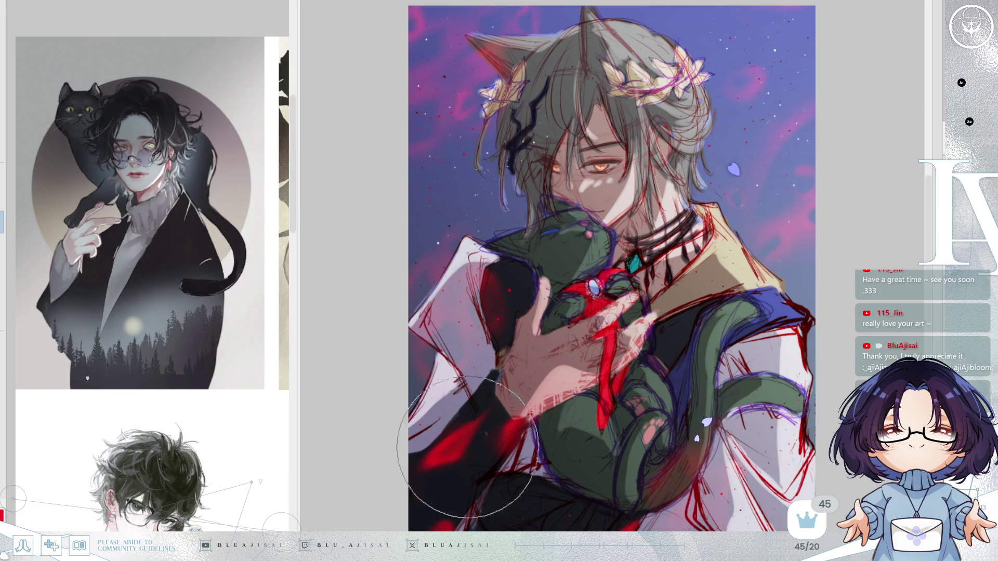
pyautogui.moveTo(578, 525)
pyautogui.mouseDown()
pyautogui.moveTo(614, 415)
pyautogui.moveTo(676, 364)
pyautogui.moveTo(738, 333)
pyautogui.moveTo(768, 457)
pyautogui.mouseUp()
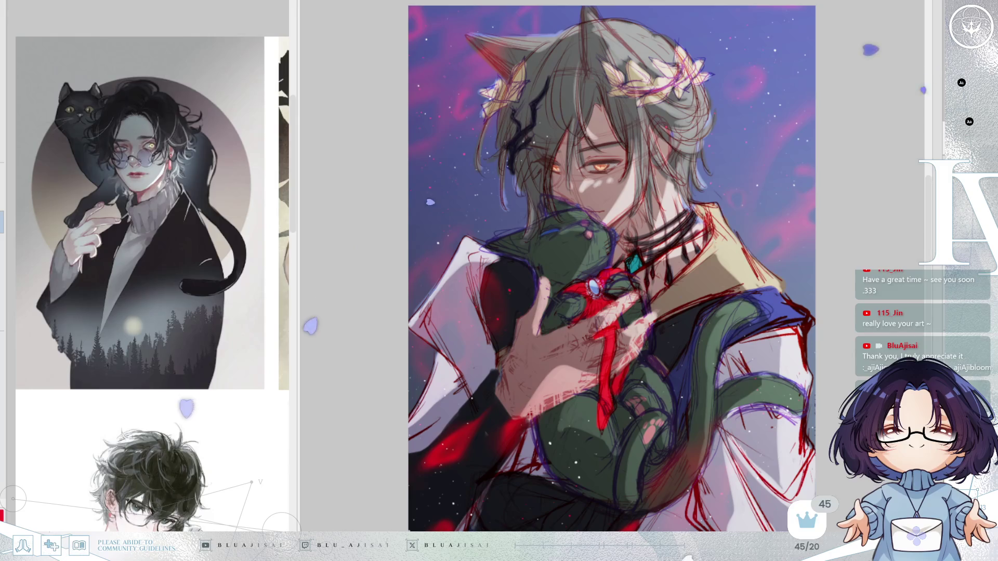
pyautogui.scroll(-1, 840, 293)
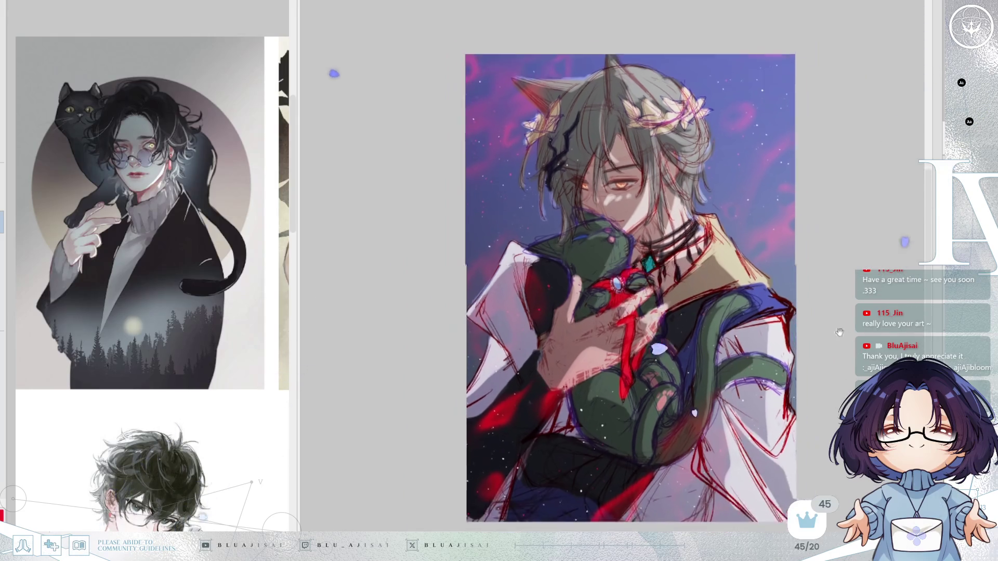
# Briefly mirror the canvas to check composition, then hide the reference images and zoom in.
pyautogui.press('h')
pyautogui.press('h')
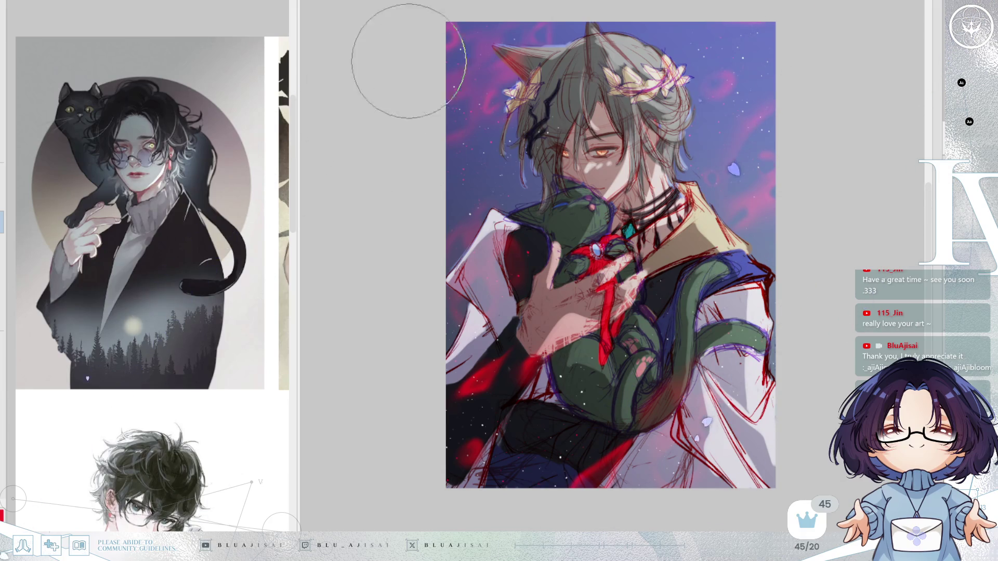
pyautogui.press('Tab')
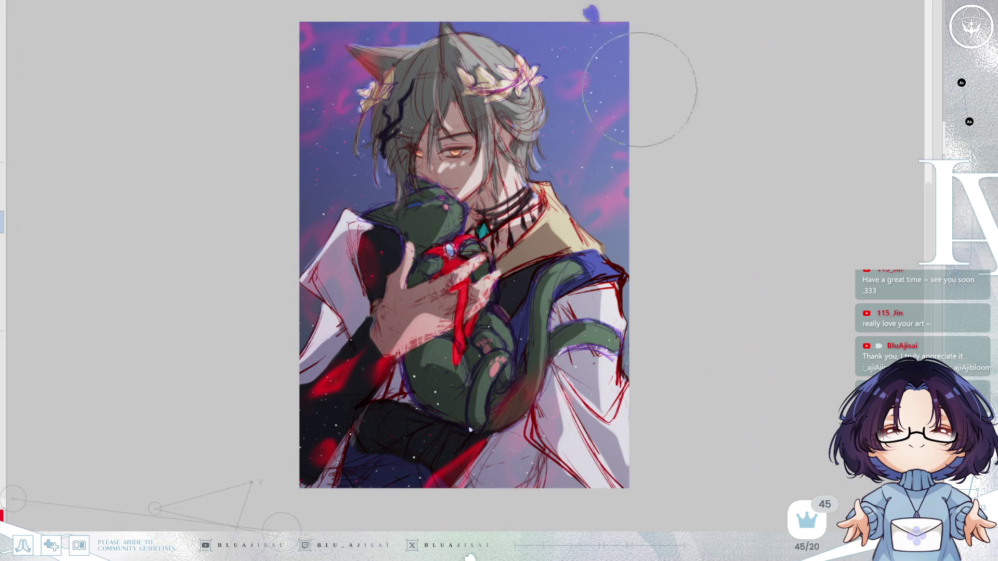
pyautogui.scroll(2, 459, 88)
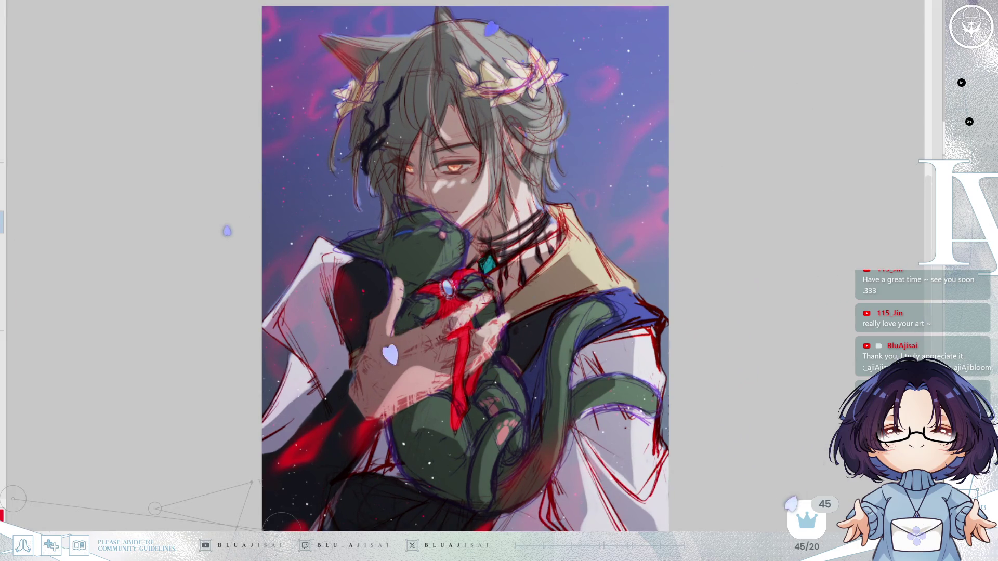